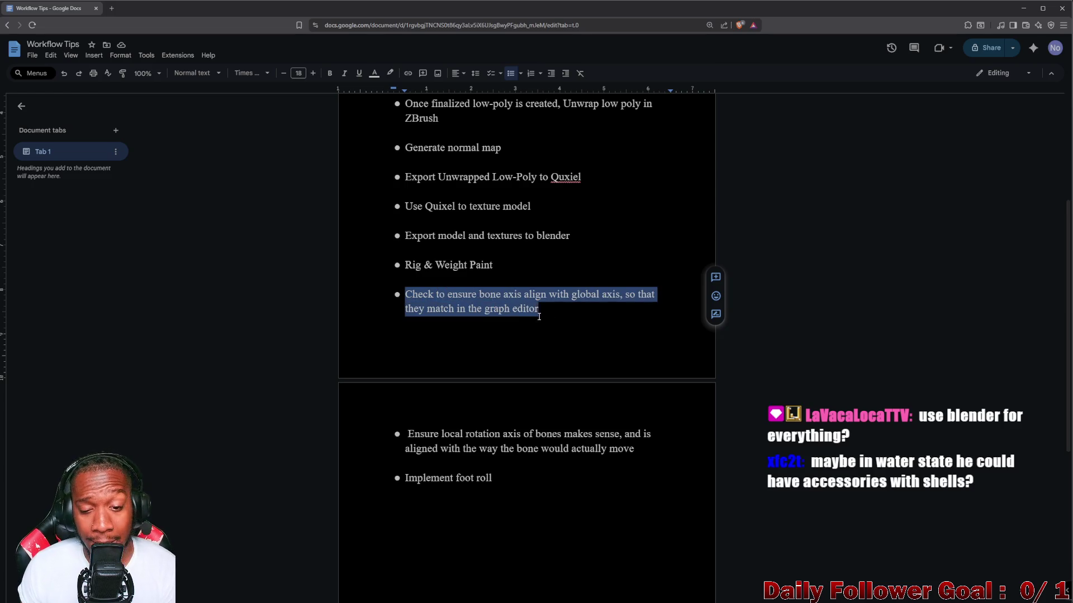
Highlight the bone axis and local rotation axis bullets, briefly splitting and restoring the foot roll bullet
{"action": "mouse_move", "coordinate": [410, 293]}
{"action": "left_mouse_down"}
{"action": "mouse_move", "coordinate": [582, 297]}
{"action": "mouse_move", "coordinate": [599, 311]}
{"action": "left_mouse_up"}
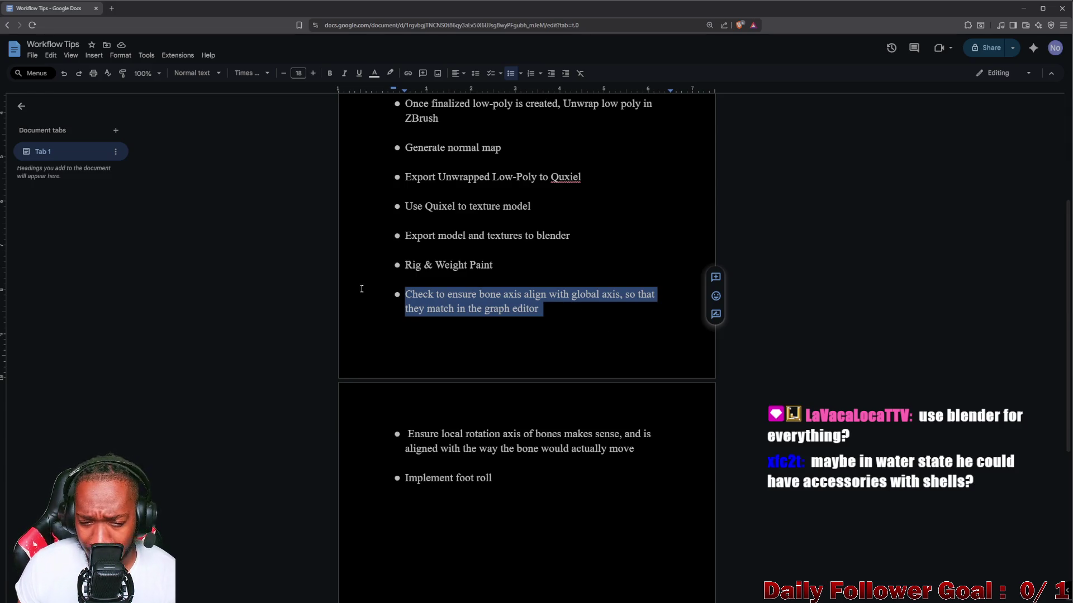
{"action": "scroll", "coordinate": [408, 408], "scroll_direction": "down", "scroll_amount": 1}
{"action": "left_click", "coordinate": [407, 393]}
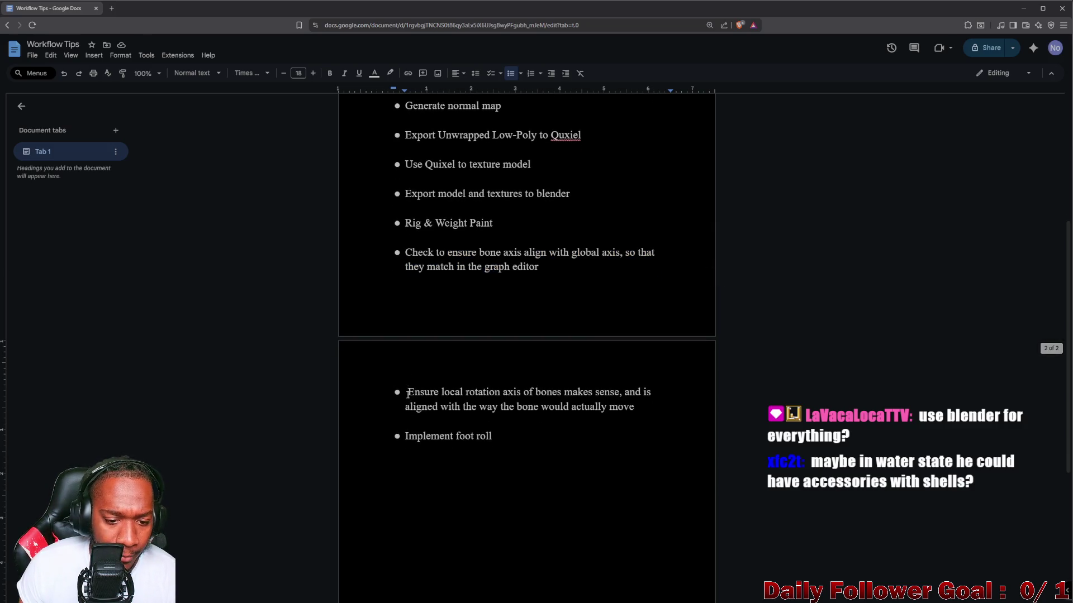
{"action": "mouse_move", "coordinate": [406, 392]}
{"action": "left_mouse_down"}
{"action": "mouse_move", "coordinate": [623, 393]}
{"action": "mouse_move", "coordinate": [568, 408]}
{"action": "mouse_move", "coordinate": [634, 407]}
{"action": "left_mouse_up"}
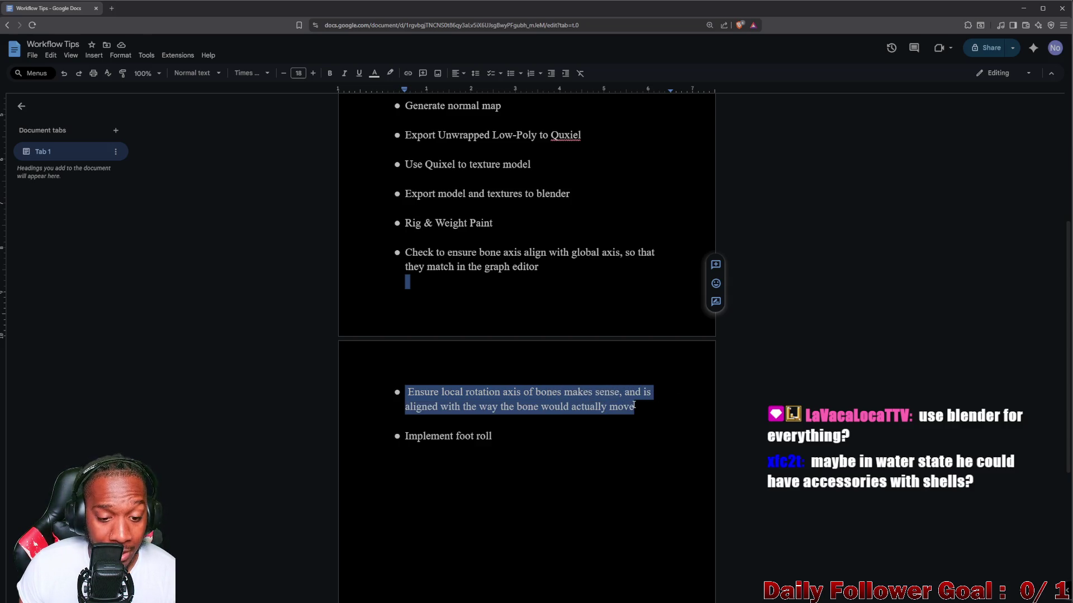
{"action": "left_click", "coordinate": [410, 436]}
{"action": "key", "text": "Return"}
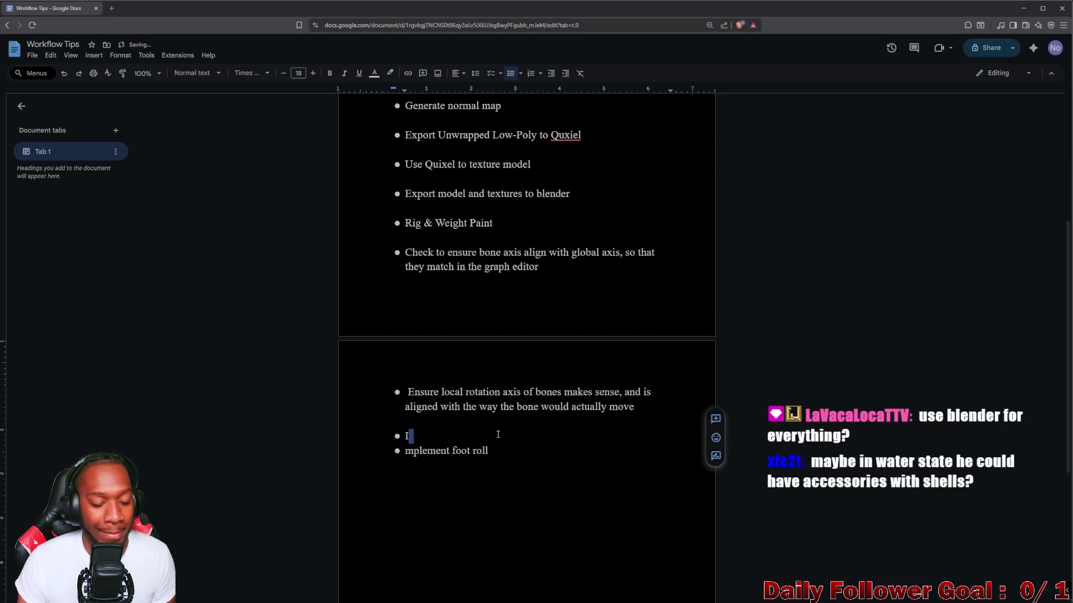
{"action": "key", "text": "ctrl+z"}
{"action": "left_click", "coordinate": [498, 434]}
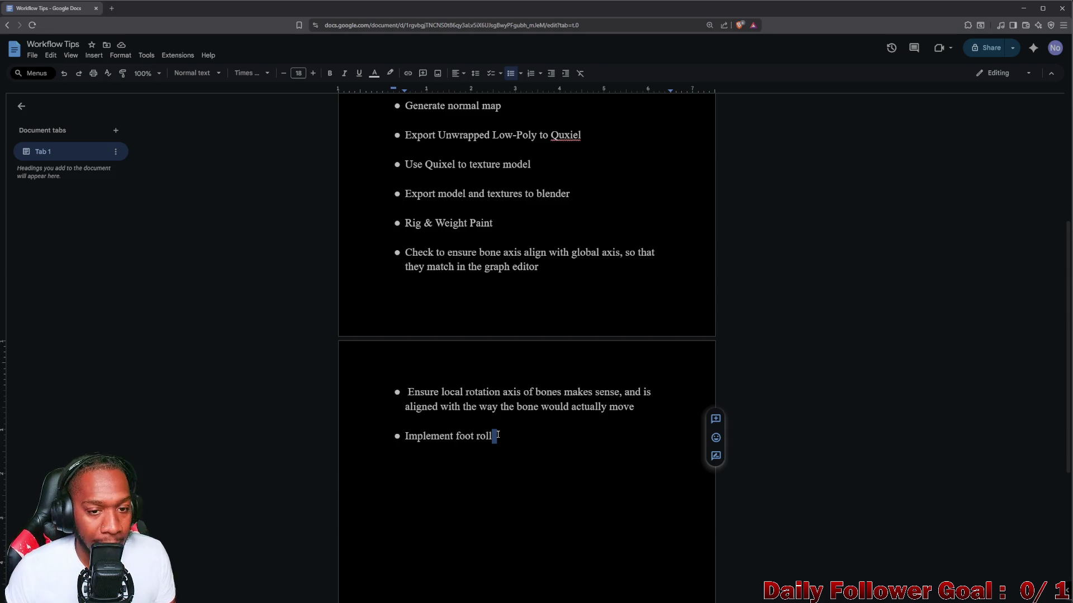
Select the bullets from 'Start model in ZBrush' to 'Quixel texturing', then clear the selection
{"action": "scroll", "coordinate": [487, 268], "scroll_direction": "up", "scroll_amount": 5}
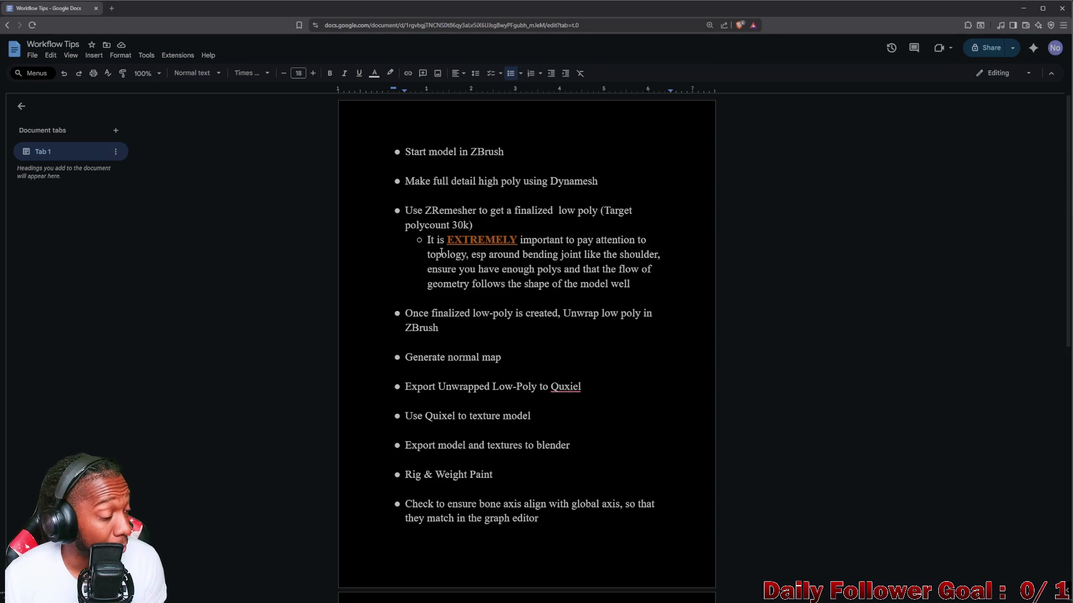
{"action": "scroll", "coordinate": [452, 253], "scroll_direction": "down", "scroll_amount": 1}
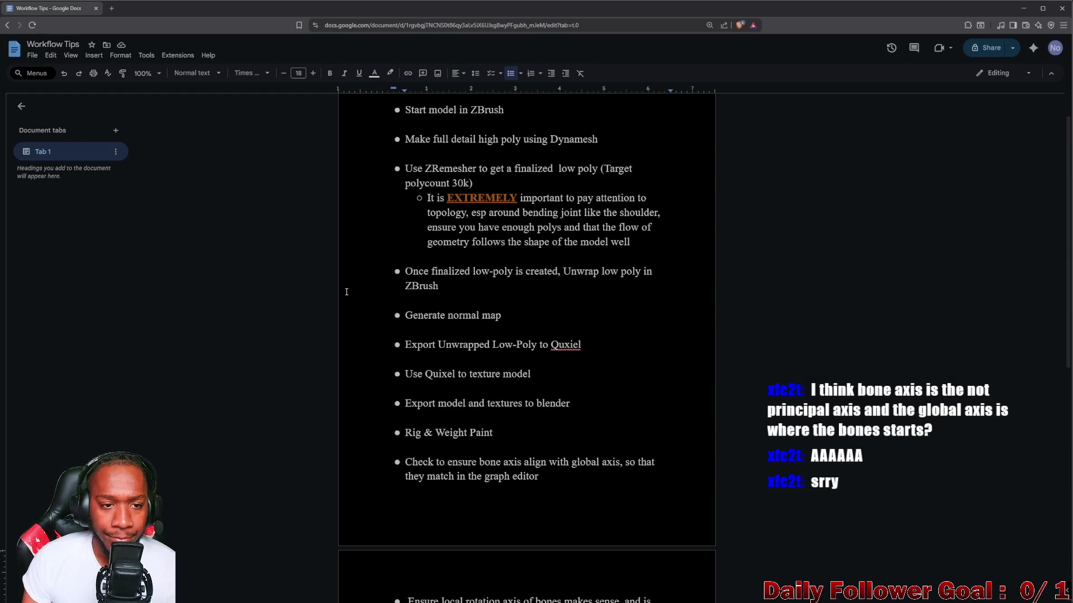
{"action": "scroll", "coordinate": [481, 405], "scroll_direction": "down", "scroll_amount": 3}
{"action": "scroll", "coordinate": [481, 405], "scroll_direction": "up", "scroll_amount": 4}
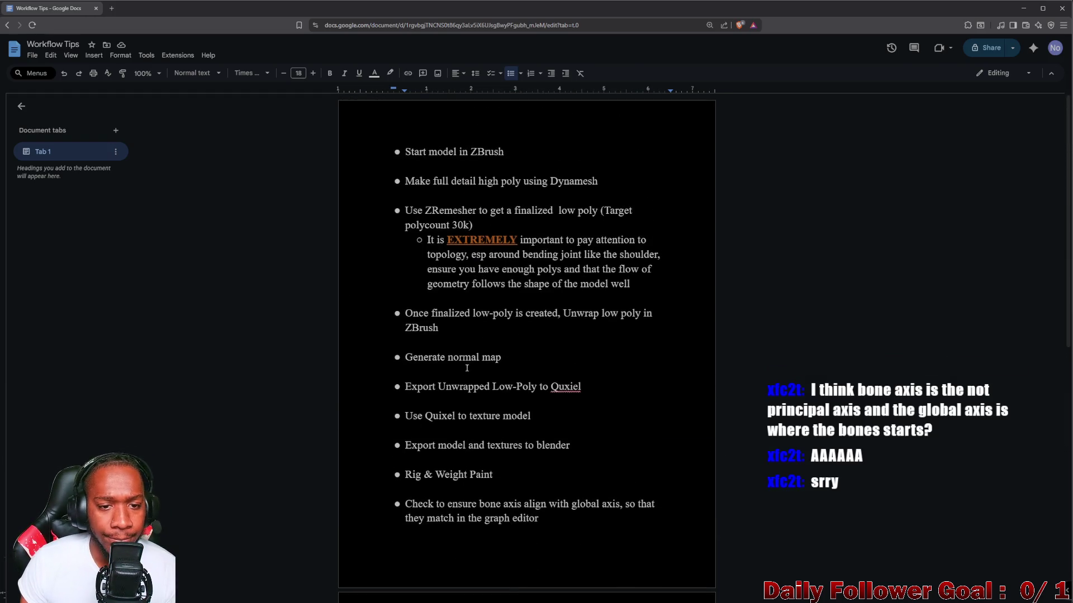
{"action": "mouse_move", "coordinate": [400, 150]}
{"action": "left_mouse_down"}
{"action": "mouse_move", "coordinate": [598, 187]}
{"action": "mouse_move", "coordinate": [539, 366]}
{"action": "mouse_move", "coordinate": [570, 411]}
{"action": "mouse_move", "coordinate": [560, 405]}
{"action": "left_mouse_up"}
{"action": "scroll", "coordinate": [560, 405], "scroll_direction": "down", "scroll_amount": 4}
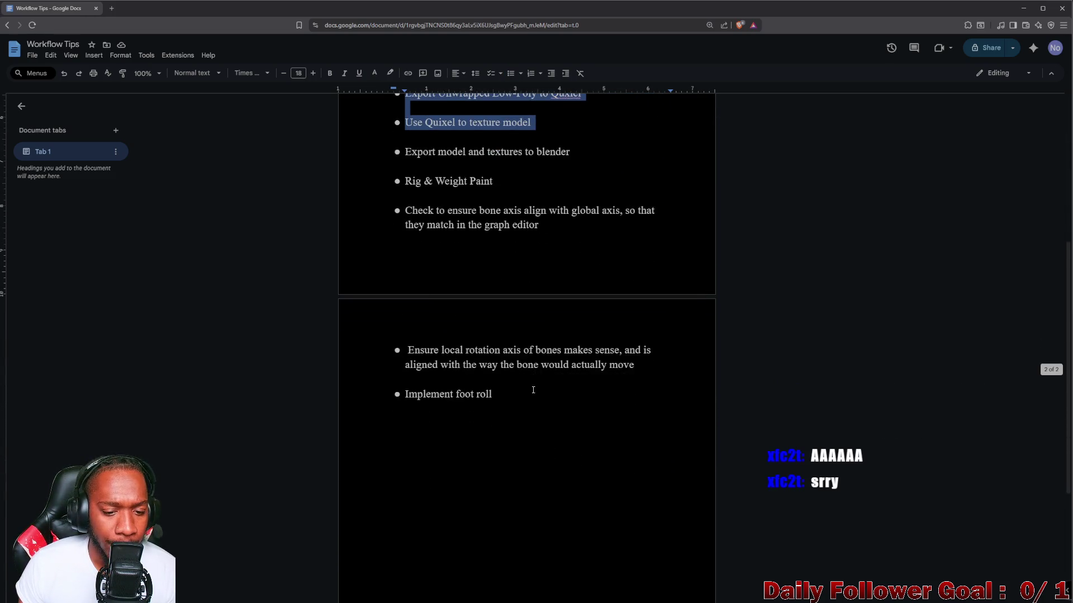
{"action": "scroll", "coordinate": [533, 390], "scroll_direction": "up", "scroll_amount": 3}
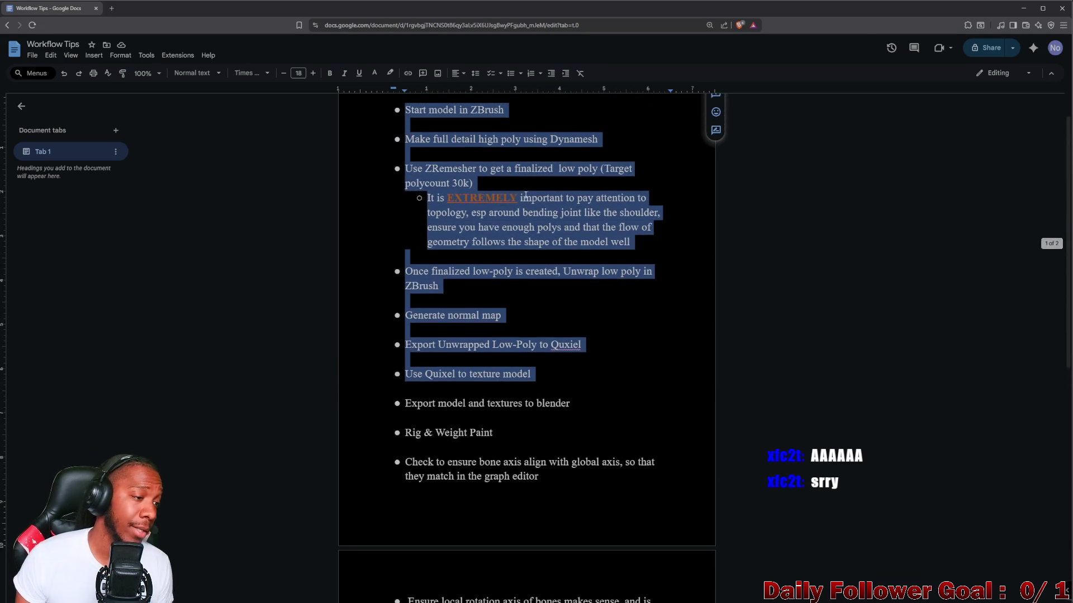
{"action": "left_click", "coordinate": [588, 157]}
{"action": "scroll", "coordinate": [572, 230], "scroll_direction": "up", "scroll_amount": 1}
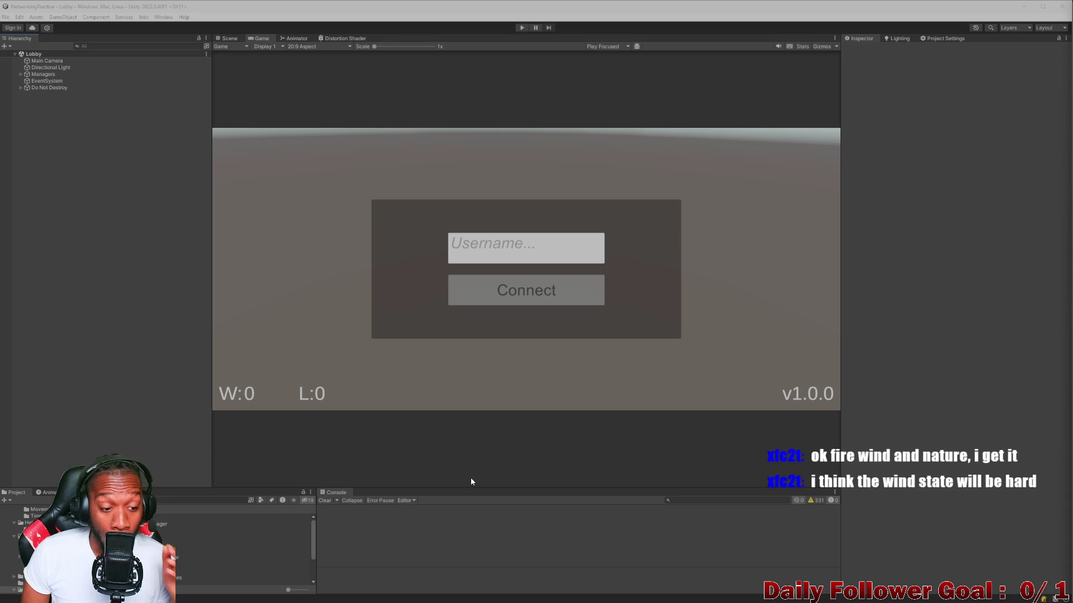
Search the Project panel for 'lobby' and open The Brawn Variant prefab in the Scene view
{"action": "left_click", "coordinate": [156, 502]}
{"action": "type", "text": "lobby"}
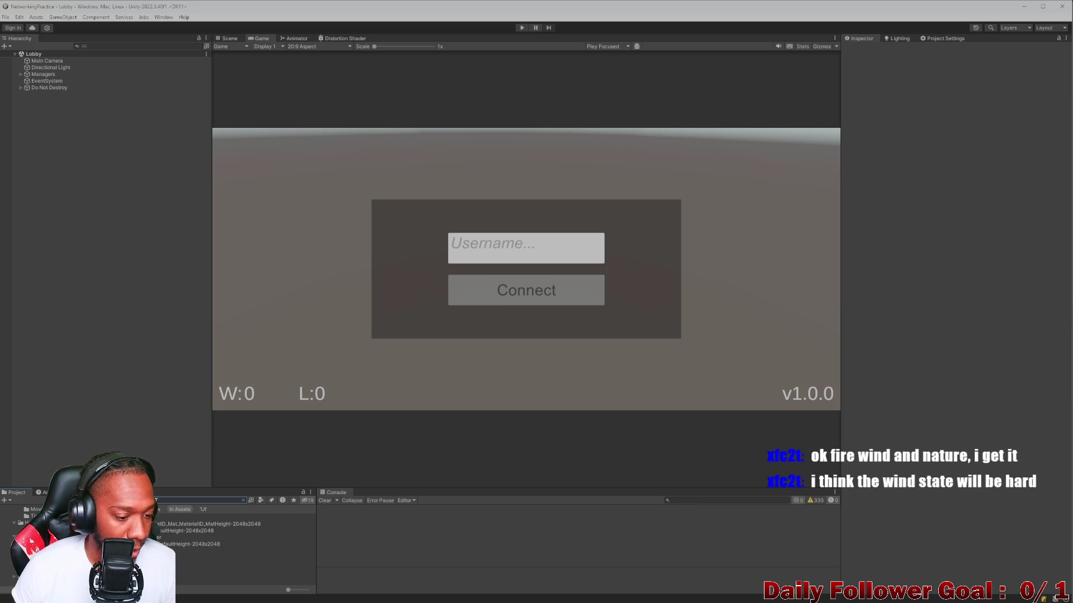
{"action": "double_click", "coordinate": [262, 550]}
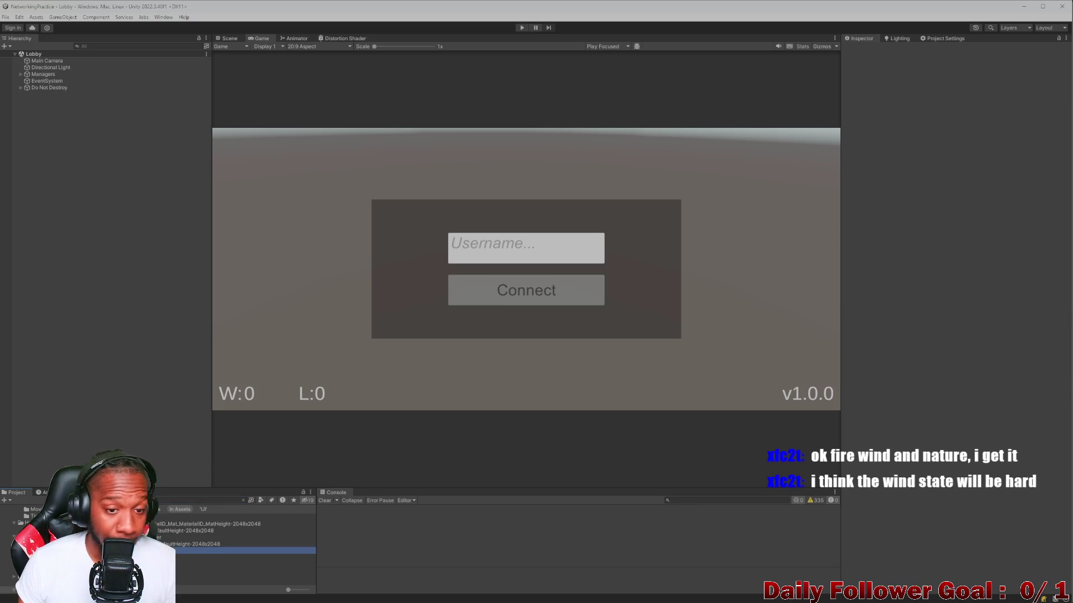
{"action": "left_click", "coordinate": [229, 39]}
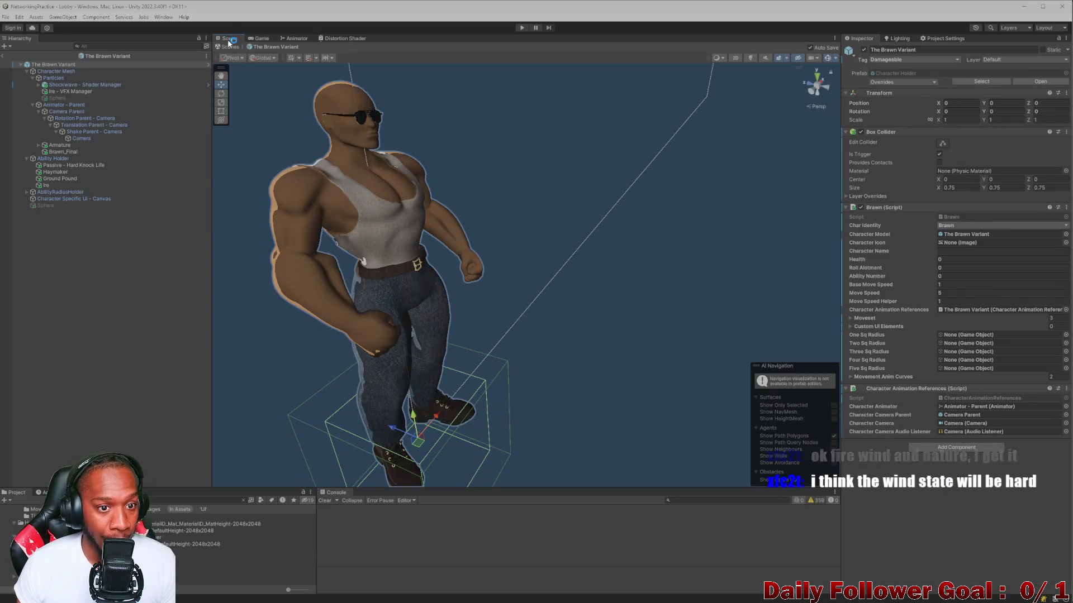
{"action": "scroll", "coordinate": [525, 265], "scroll_direction": "up", "scroll_amount": 10}
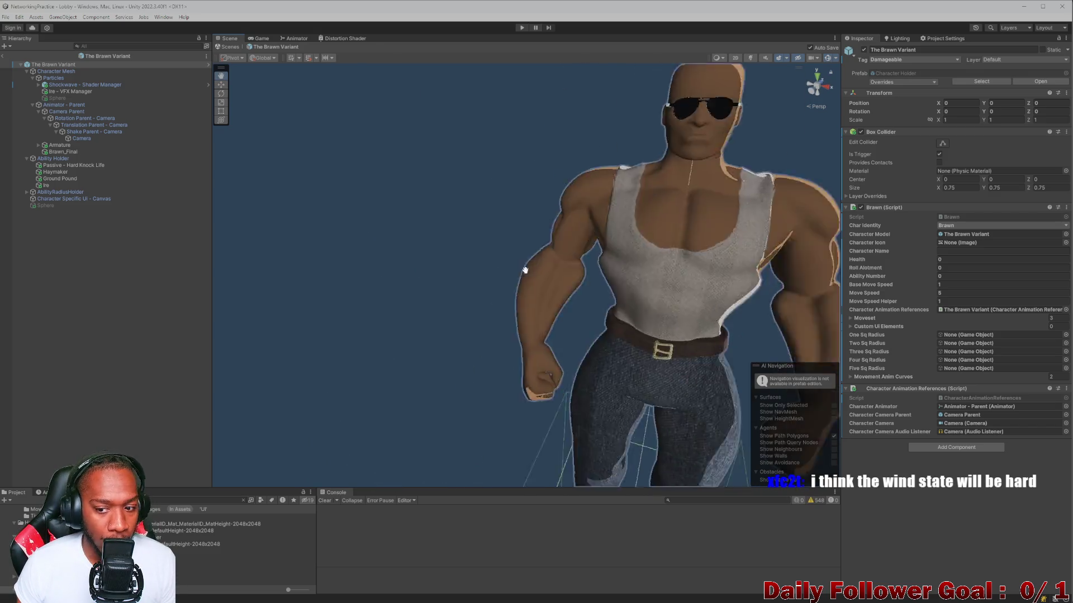
{"action": "scroll", "coordinate": [524, 265], "scroll_direction": "down", "scroll_amount": 10}
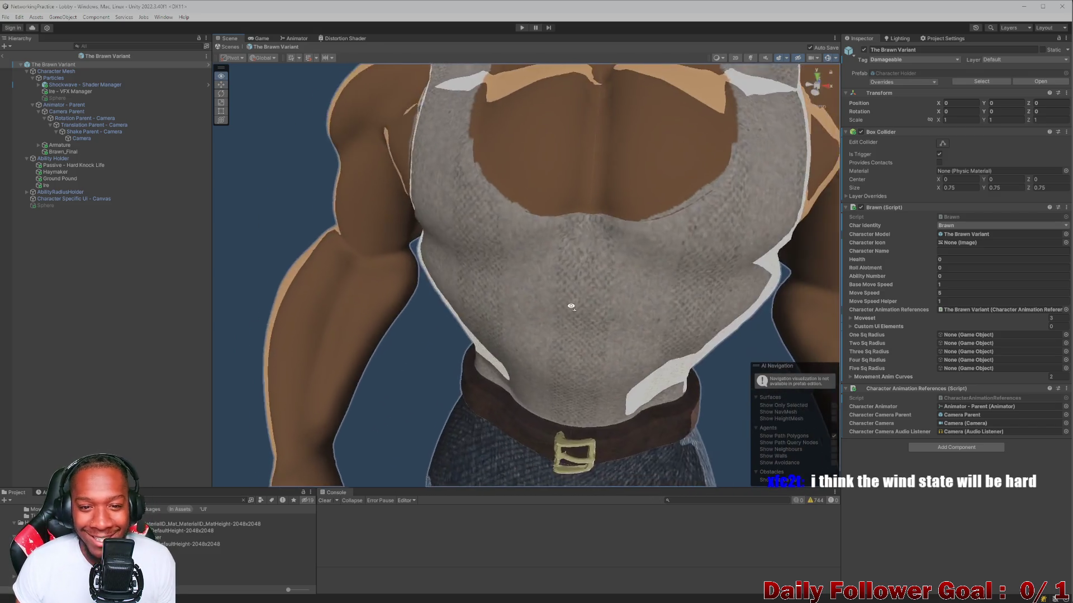
{"action": "left_click_drag", "start_coordinate": [483, 310], "coordinate": [553, 307]}
{"action": "scroll", "coordinate": [565, 294], "scroll_direction": "up", "scroll_amount": 2}
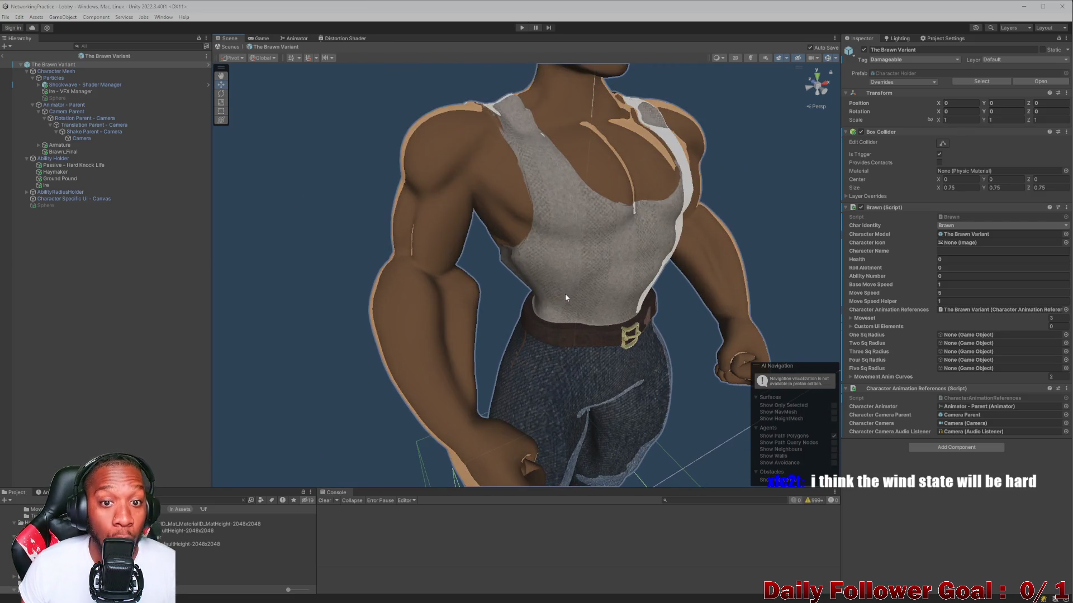
{"action": "scroll", "coordinate": [564, 293], "scroll_direction": "down", "scroll_amount": 3}
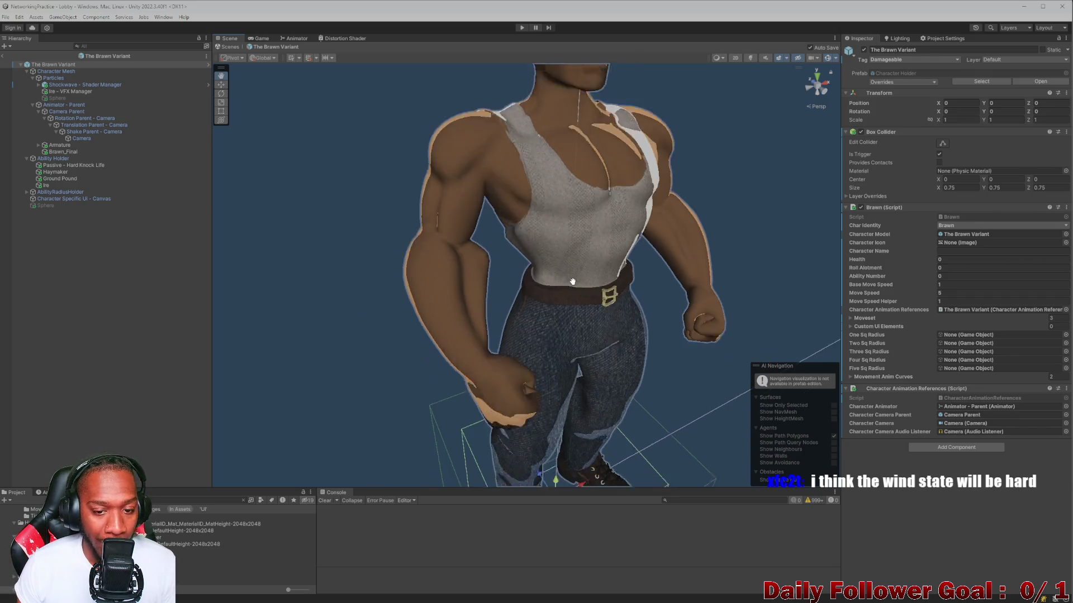
{"action": "scroll", "coordinate": [545, 181], "scroll_direction": "up", "scroll_amount": 5}
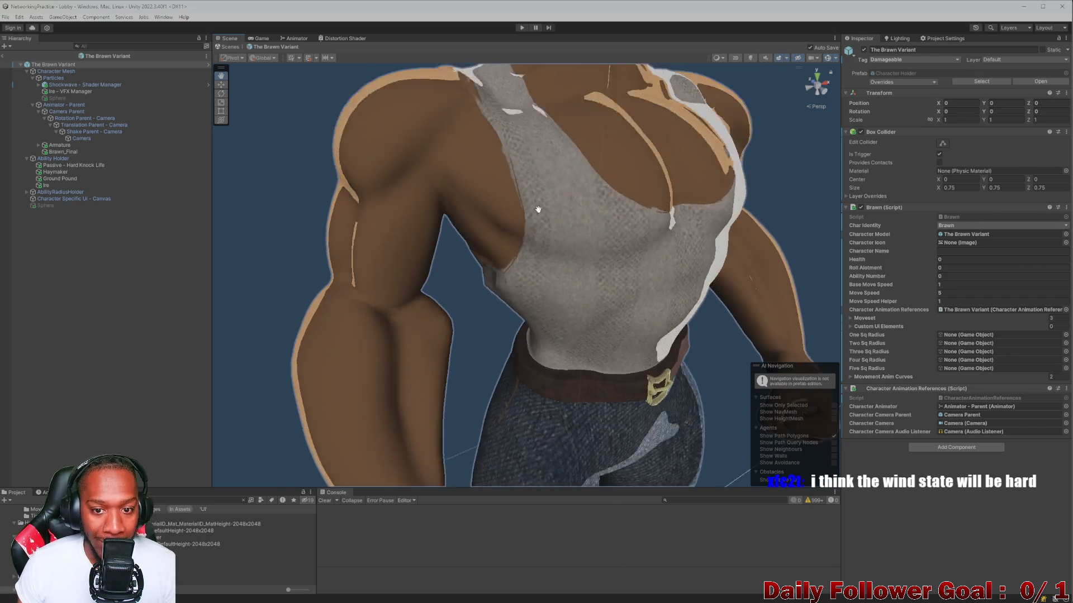
{"action": "scroll", "coordinate": [502, 286], "scroll_direction": "down", "scroll_amount": 2}
{"action": "scroll", "coordinate": [502, 288], "scroll_direction": "up", "scroll_amount": 2}
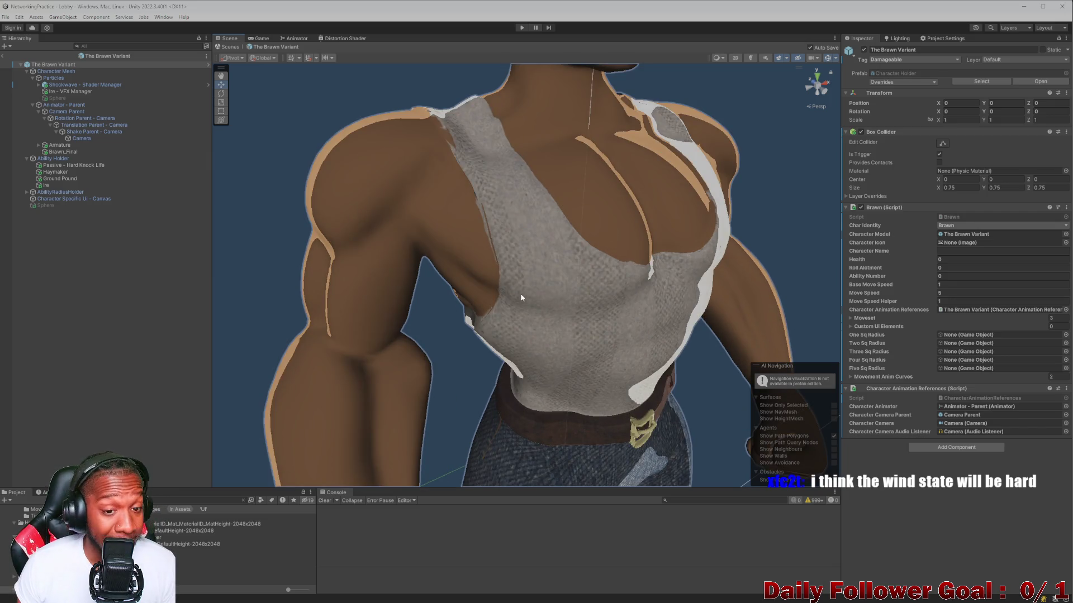
{"action": "scroll", "coordinate": [534, 279], "scroll_direction": "down", "scroll_amount": 2}
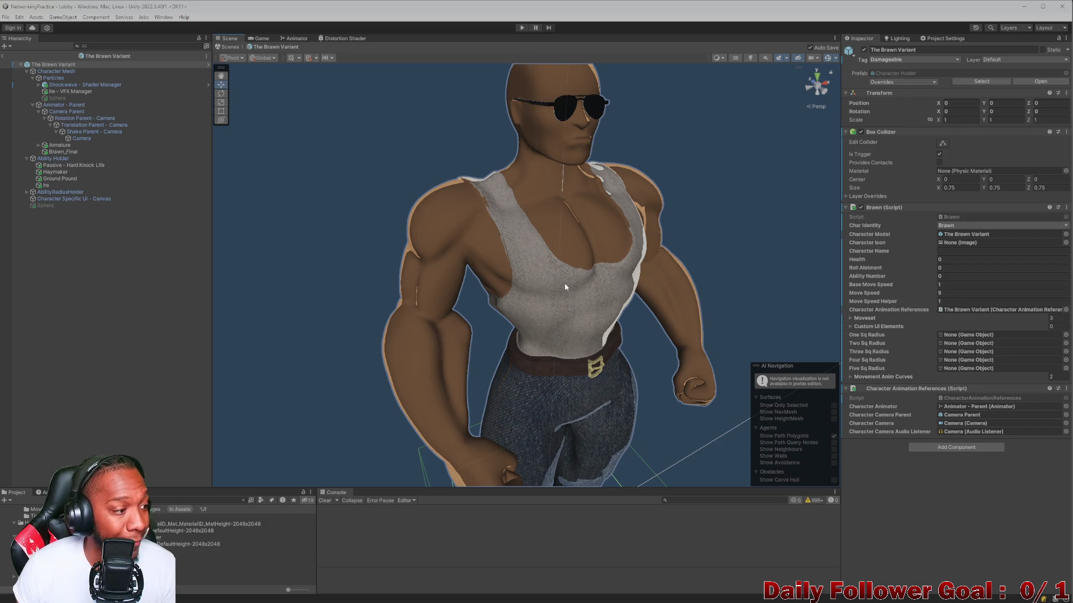
{"action": "scroll", "coordinate": [565, 283], "scroll_direction": "down", "scroll_amount": 2}
{"action": "mouse_move", "coordinate": [565, 283]}
{"action": "left_mouse_down"}
{"action": "mouse_move", "coordinate": [570, 246]}
{"action": "mouse_move", "coordinate": [534, 303]}
{"action": "left_mouse_up"}
{"action": "scroll", "coordinate": [553, 248], "scroll_direction": "up", "scroll_amount": 2}
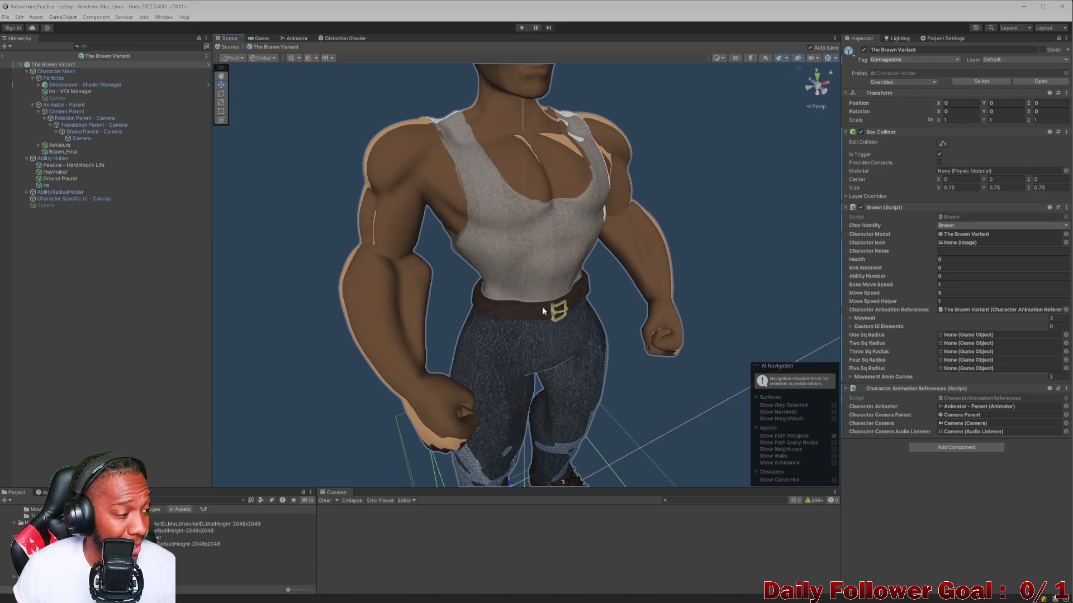
{"action": "scroll", "coordinate": [519, 308], "scroll_direction": "down", "scroll_amount": 3}
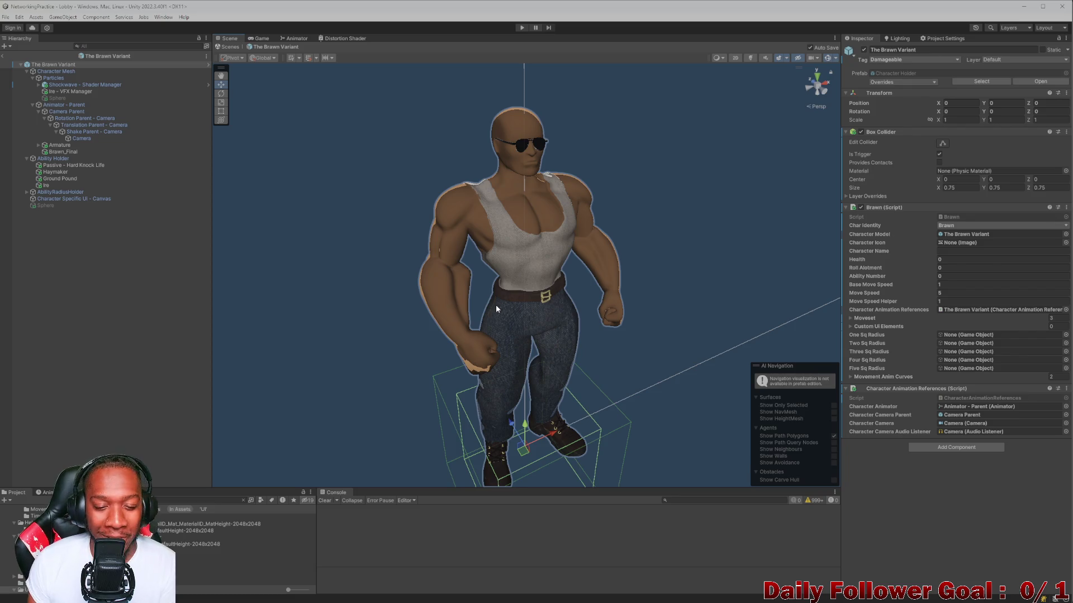
{"action": "scroll", "coordinate": [540, 342], "scroll_direction": "up", "scroll_amount": 5}
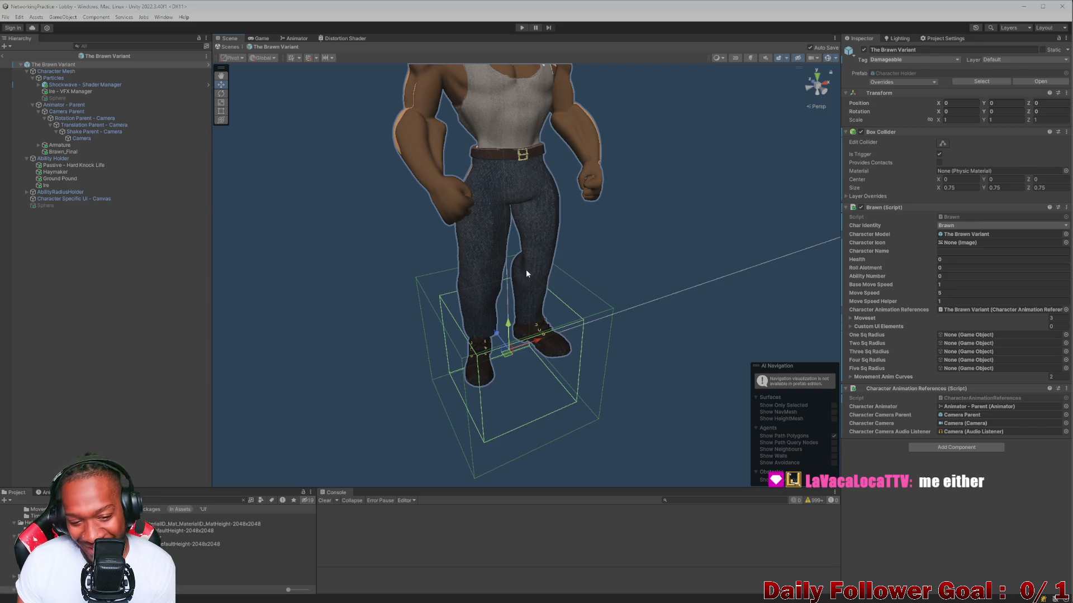
{"action": "scroll", "coordinate": [475, 243], "scroll_direction": "up", "scroll_amount": 4}
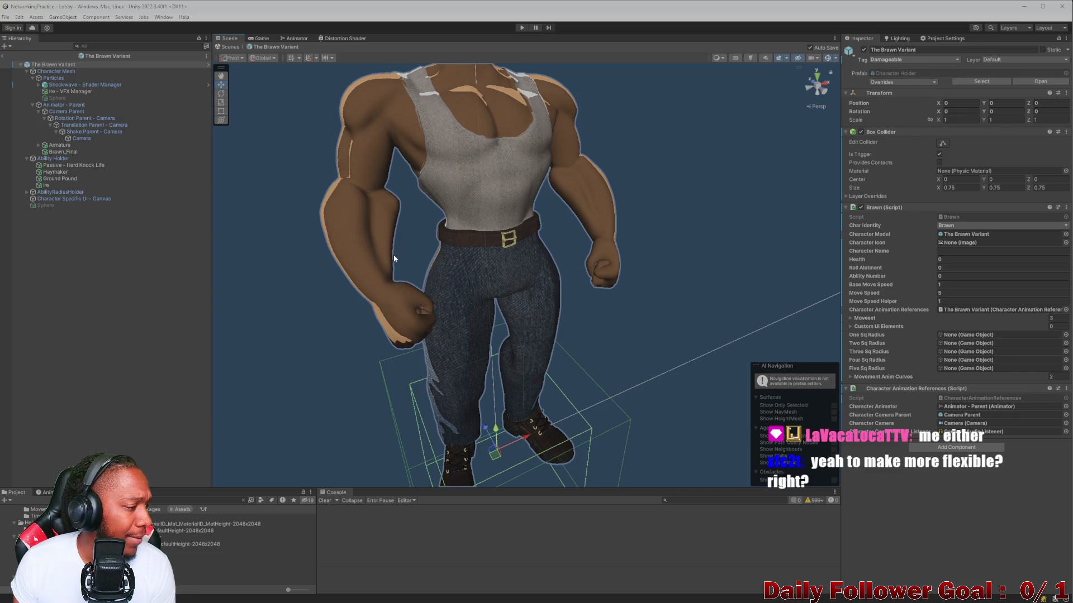
{"action": "left_click_drag", "start_coordinate": [418, 283], "coordinate": [468, 304]}
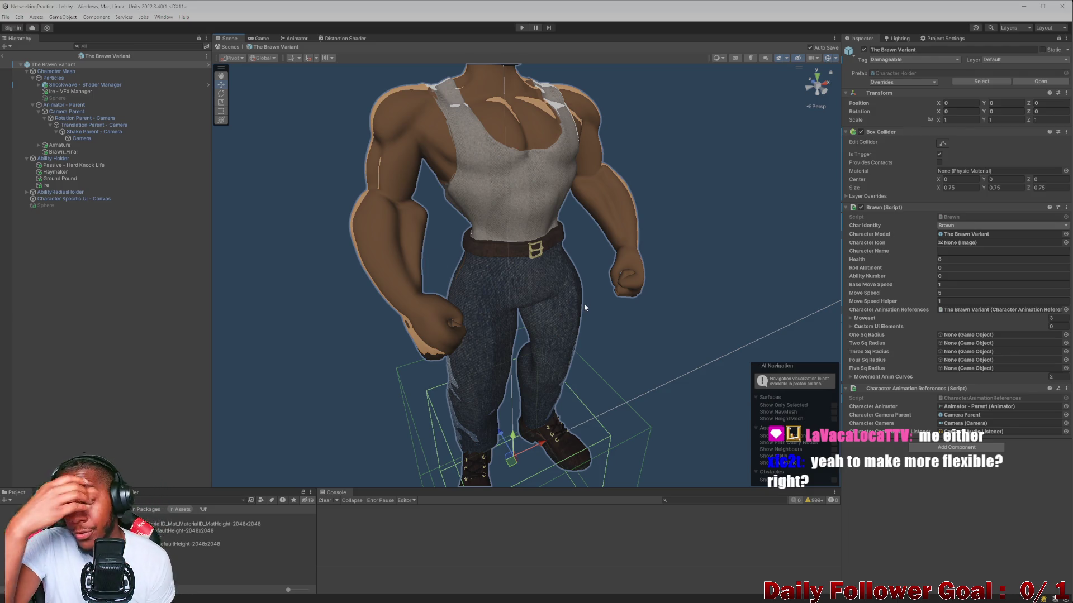
{"action": "scroll", "coordinate": [448, 325], "scroll_direction": "up", "scroll_amount": 5}
{"action": "scroll", "coordinate": [449, 329], "scroll_direction": "down", "scroll_amount": 5}
{"action": "mouse_move", "coordinate": [506, 327]}
{"action": "left_mouse_down"}
{"action": "mouse_move", "coordinate": [605, 311]}
{"action": "mouse_move", "coordinate": [605, 327]}
{"action": "left_mouse_up"}
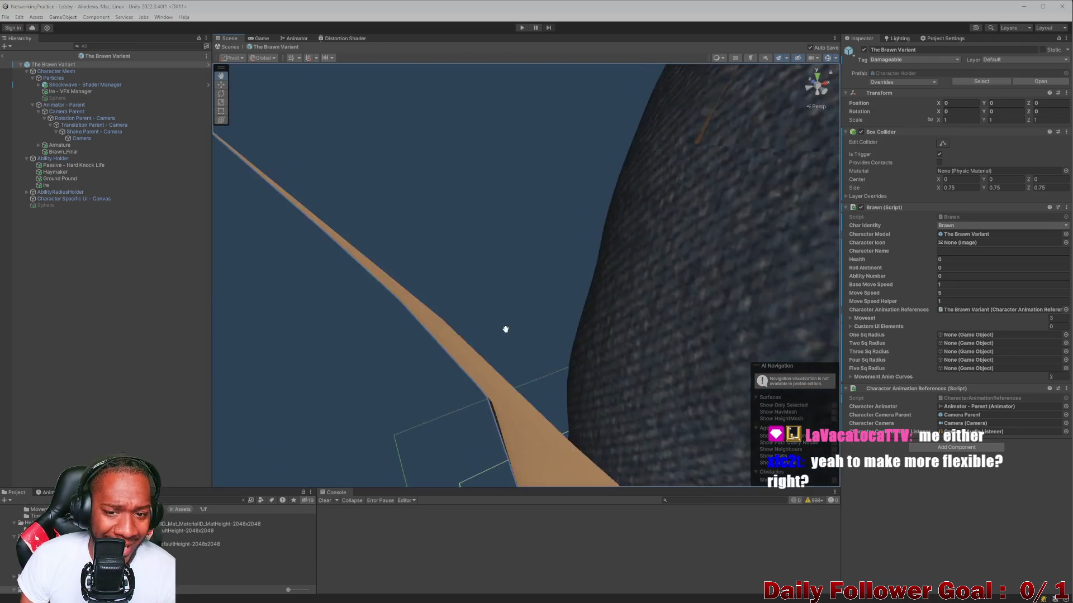
{"action": "scroll", "coordinate": [605, 328], "scroll_direction": "down", "scroll_amount": 2}
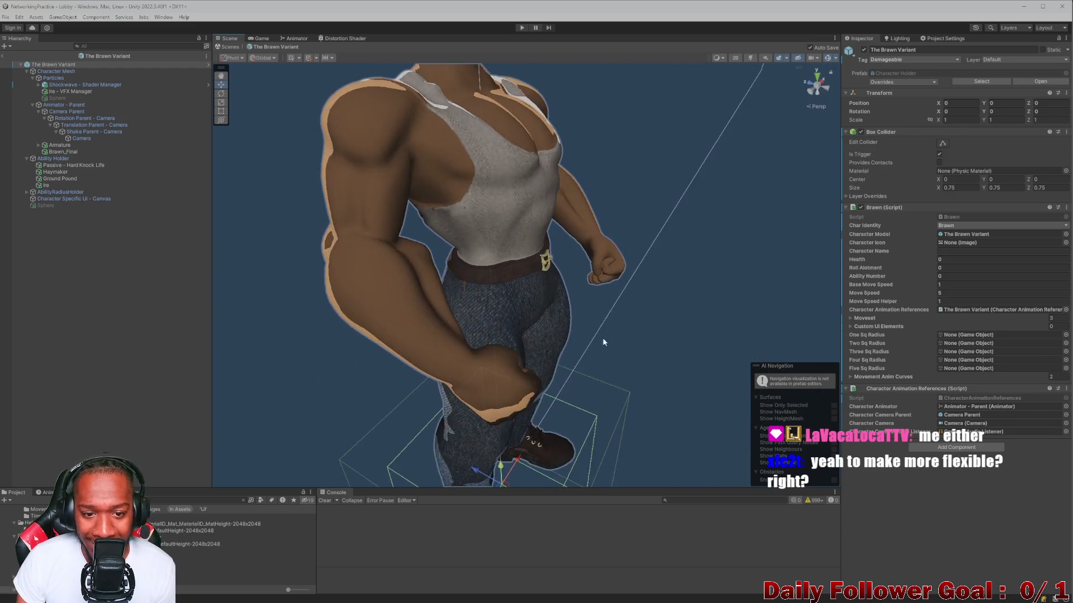
{"action": "scroll", "coordinate": [427, 333], "scroll_direction": "up", "scroll_amount": 10}
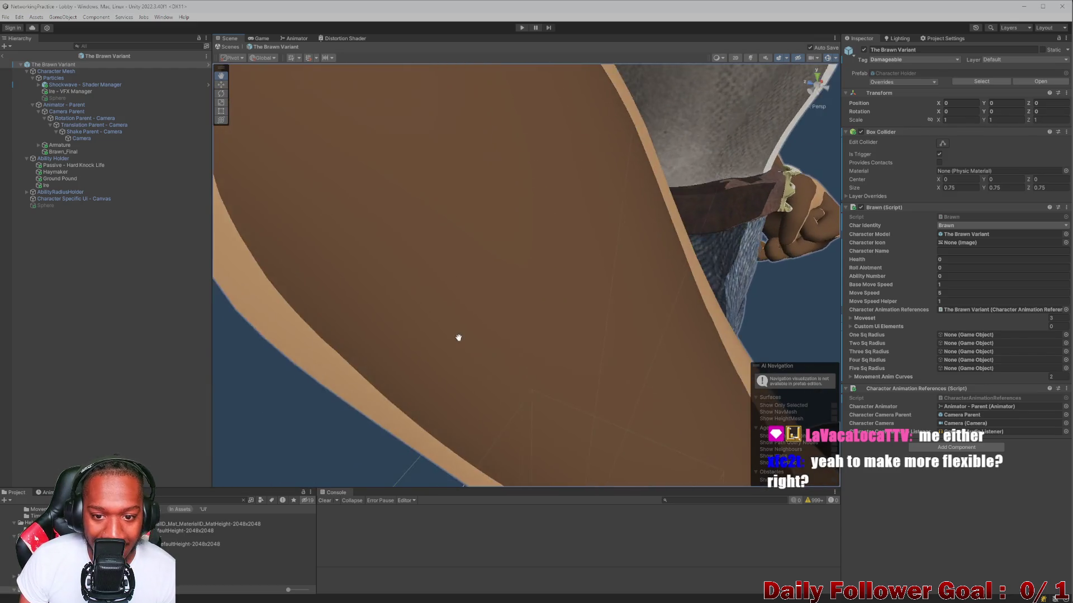
{"action": "mouse_move", "coordinate": [458, 338]}
{"action": "left_mouse_down"}
{"action": "mouse_move", "coordinate": [640, 351]}
{"action": "mouse_move", "coordinate": [601, 337]}
{"action": "mouse_move", "coordinate": [582, 167]}
{"action": "mouse_move", "coordinate": [573, 189]}
{"action": "left_mouse_up"}
{"action": "scroll", "coordinate": [573, 189], "scroll_direction": "down", "scroll_amount": 3}
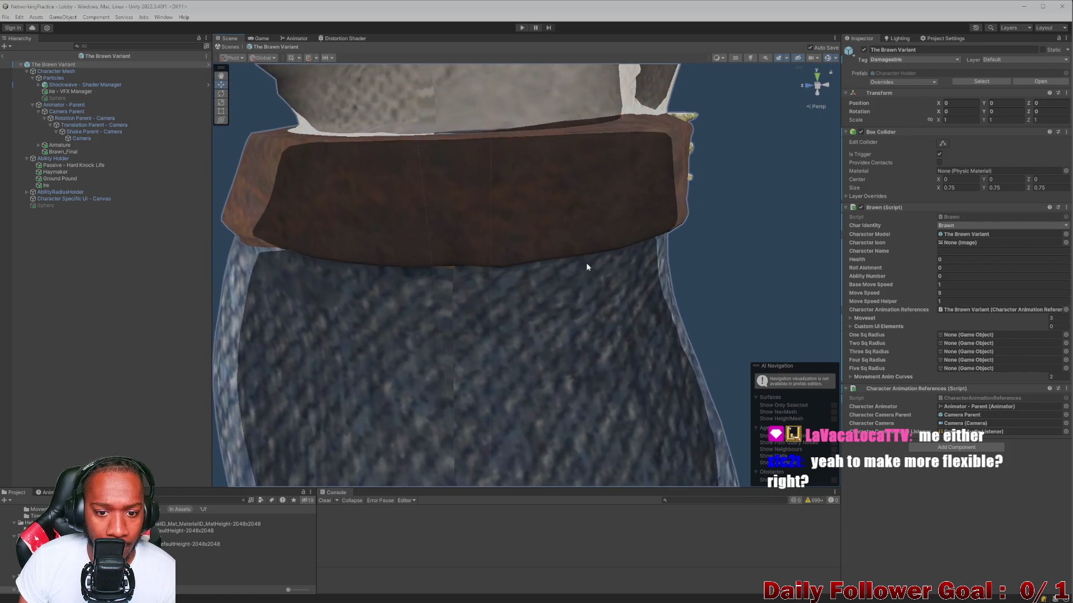
{"action": "scroll", "coordinate": [524, 287], "scroll_direction": "up", "scroll_amount": 6}
{"action": "mouse_move", "coordinate": [470, 275]}
{"action": "left_mouse_down"}
{"action": "mouse_move", "coordinate": [350, 292]}
{"action": "mouse_move", "coordinate": [473, 348]}
{"action": "mouse_move", "coordinate": [581, 374]}
{"action": "mouse_move", "coordinate": [455, 354]}
{"action": "mouse_move", "coordinate": [442, 335]}
{"action": "mouse_move", "coordinate": [553, 282]}
{"action": "mouse_move", "coordinate": [546, 306]}
{"action": "mouse_move", "coordinate": [567, 258]}
{"action": "left_mouse_up"}
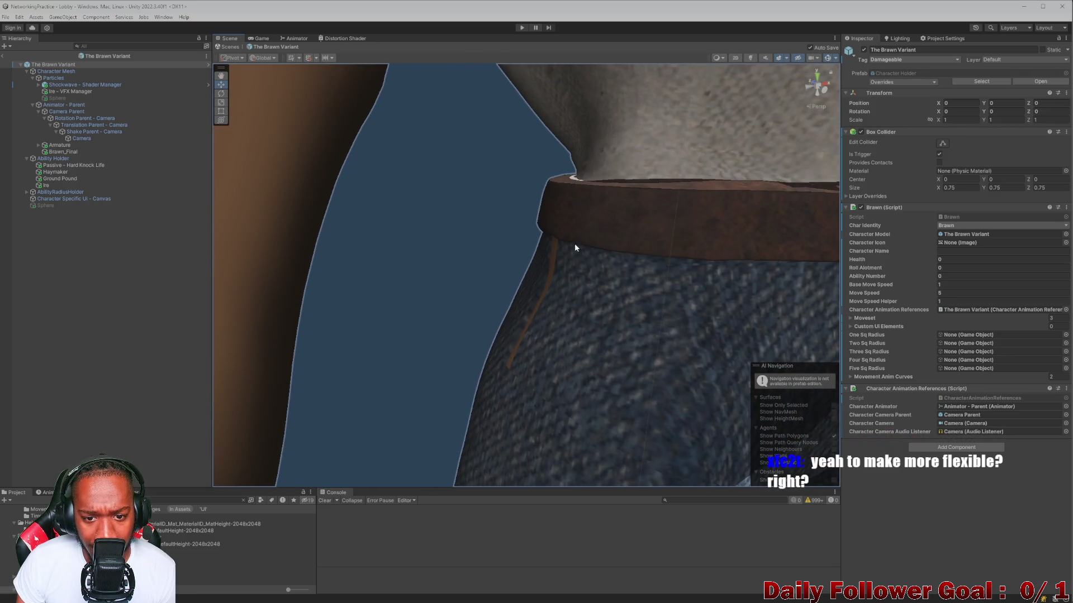
{"action": "key", "text": "f"}
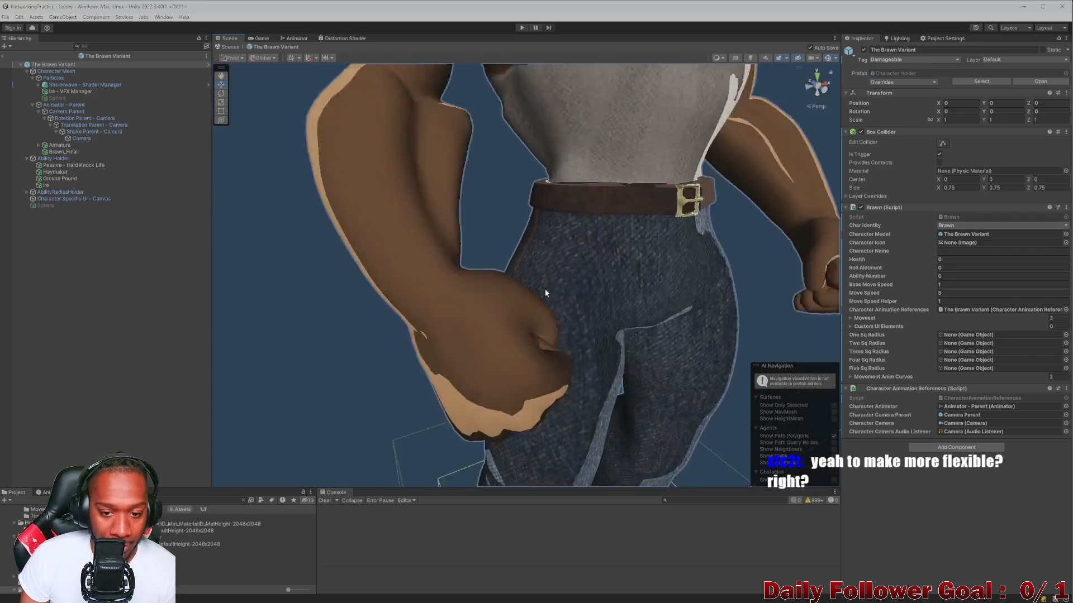
{"action": "scroll", "coordinate": [562, 286], "scroll_direction": "down", "scroll_amount": 5}
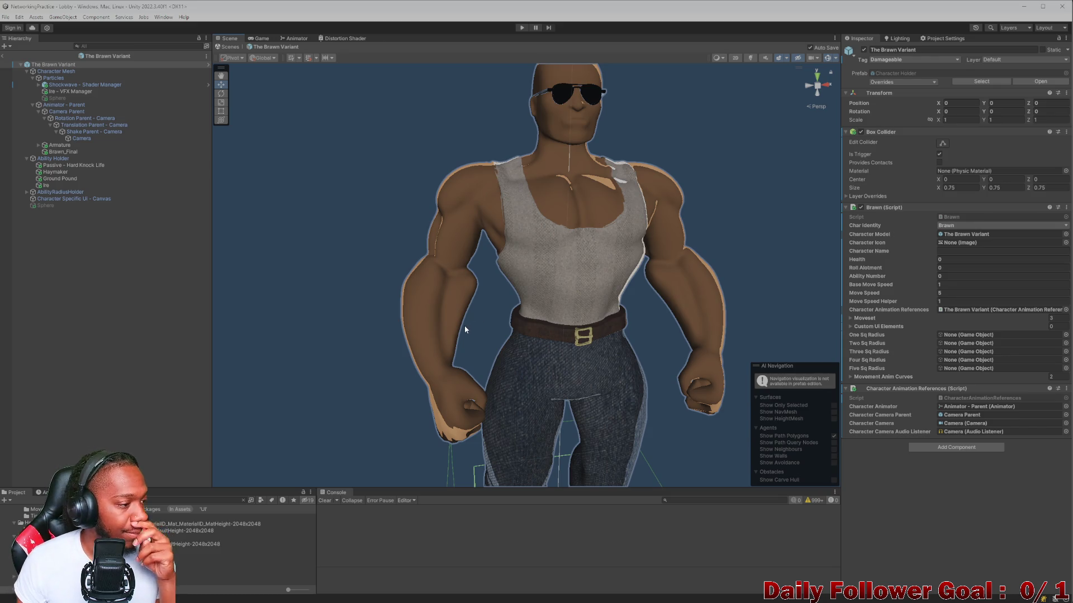
{"action": "left_click_drag", "start_coordinate": [513, 329], "coordinate": [509, 336]}
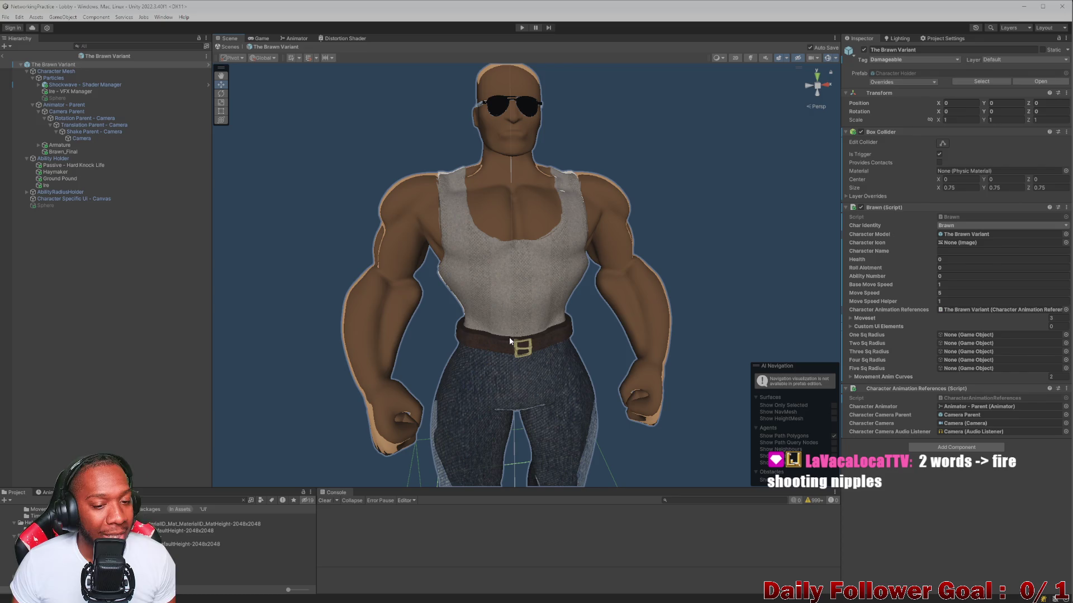
{"action": "scroll", "coordinate": [492, 341], "scroll_direction": "down", "scroll_amount": 2}
{"action": "scroll", "coordinate": [484, 345], "scroll_direction": "up", "scroll_amount": 1}
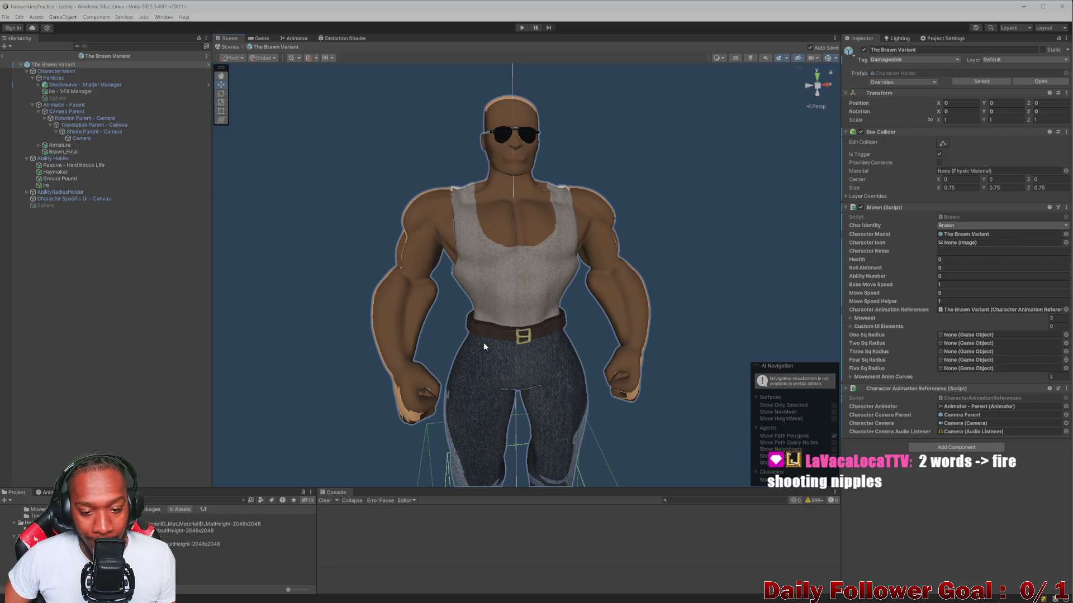
{"action": "scroll", "coordinate": [483, 342], "scroll_direction": "down", "scroll_amount": 4}
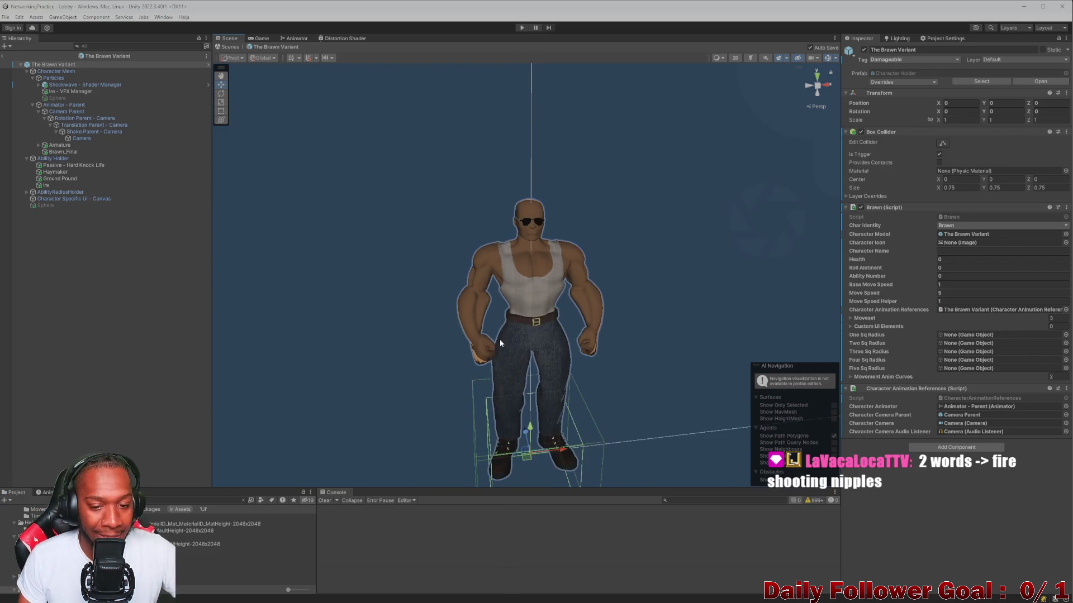
{"action": "left_click_drag", "start_coordinate": [500, 345], "coordinate": [501, 315]}
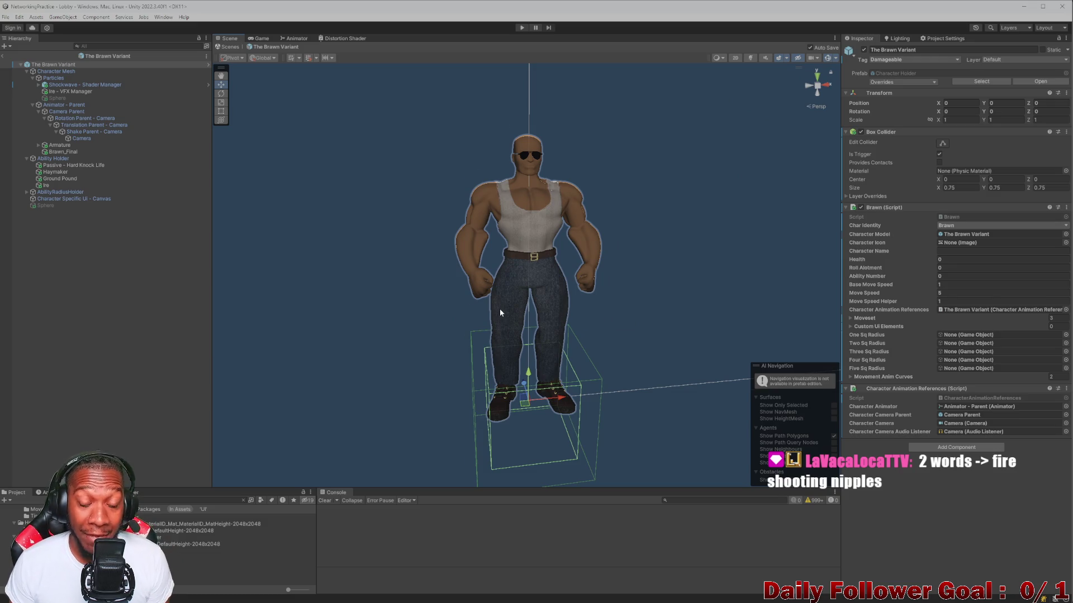
{"action": "scroll", "coordinate": [499, 308], "scroll_direction": "up", "scroll_amount": 2}
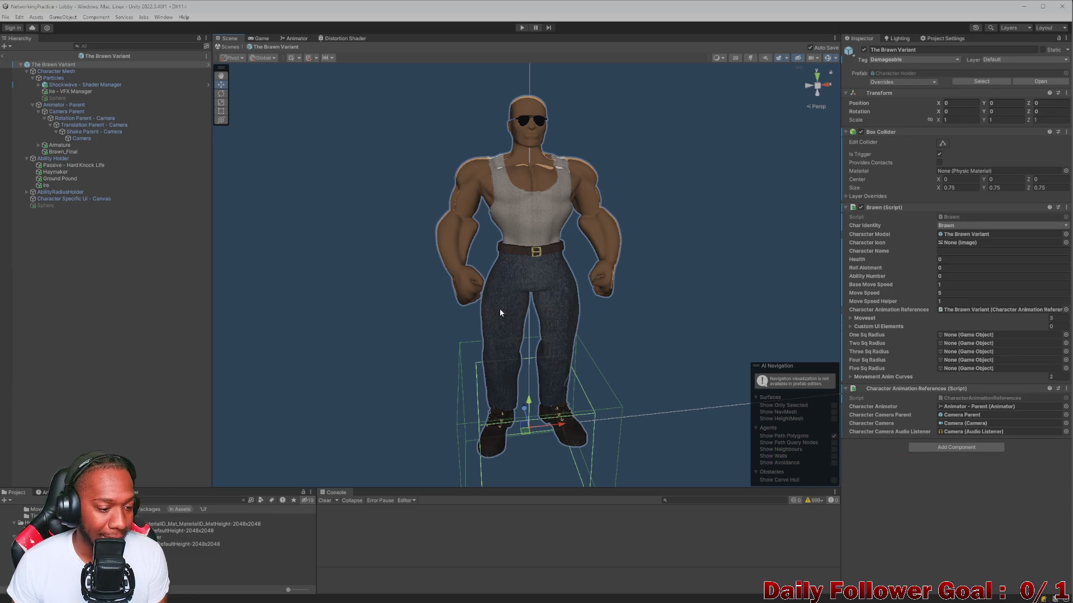
{"action": "scroll", "coordinate": [499, 309], "scroll_direction": "up", "scroll_amount": 2}
{"action": "left_click_drag", "start_coordinate": [503, 296], "coordinate": [503, 291]}
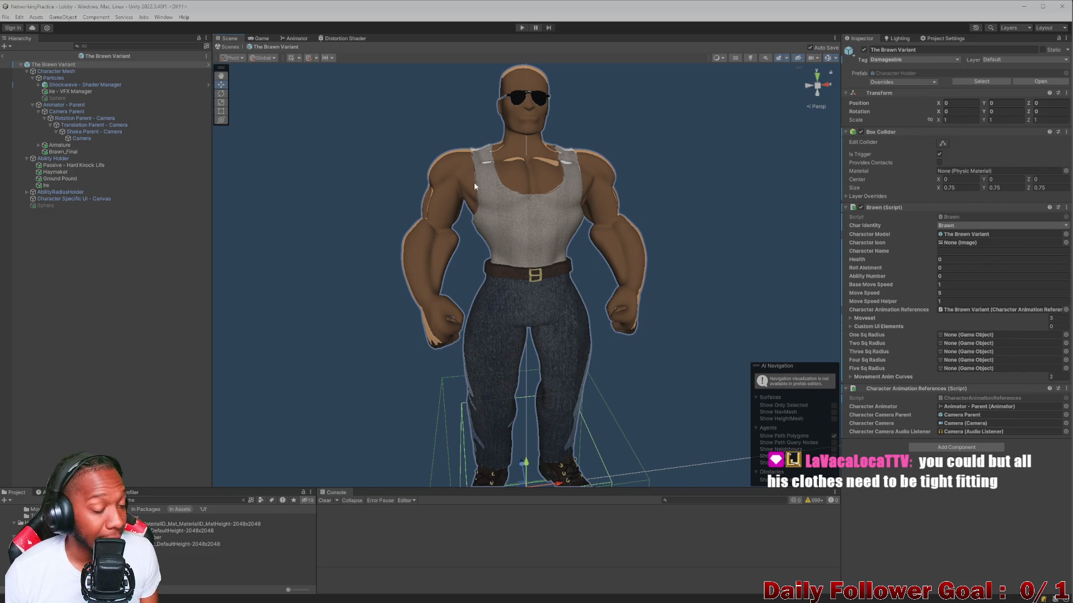
{"action": "mouse_move", "coordinate": [509, 245]}
{"action": "left_mouse_down"}
{"action": "mouse_move", "coordinate": [506, 230]}
{"action": "mouse_move", "coordinate": [522, 279]}
{"action": "left_mouse_up"}
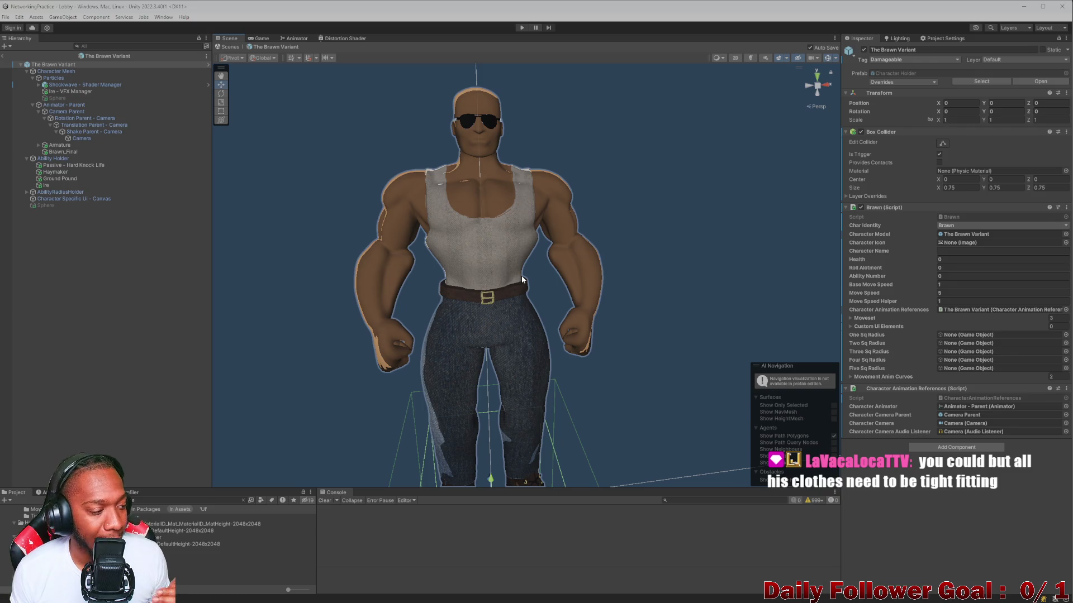
{"action": "mouse_move", "coordinate": [522, 276]}
{"action": "left_mouse_down"}
{"action": "mouse_move", "coordinate": [477, 256]}
{"action": "mouse_move", "coordinate": [480, 265]}
{"action": "left_mouse_up"}
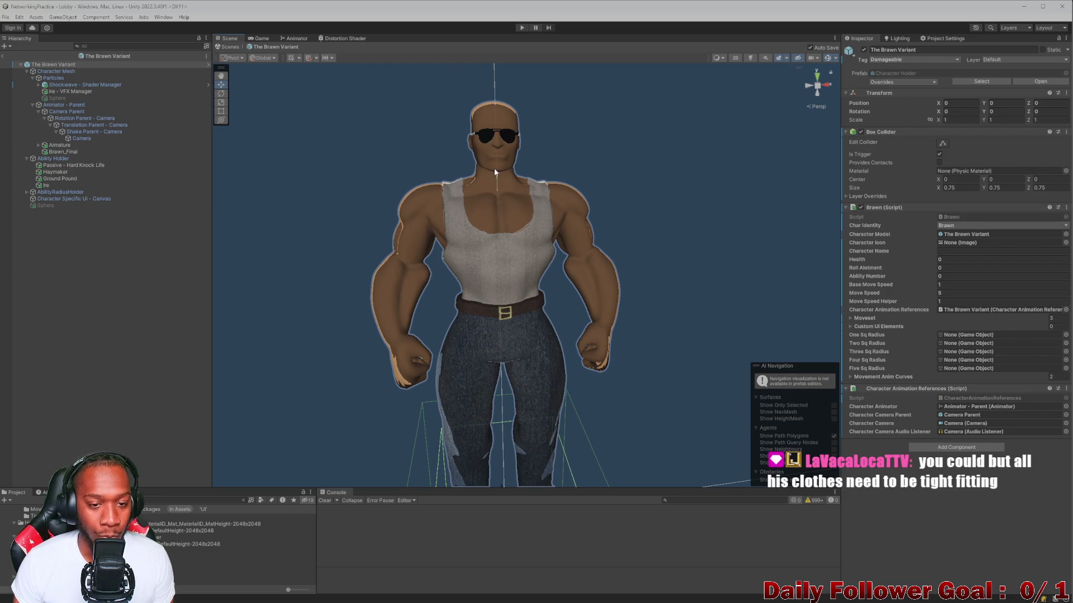
{"action": "scroll", "coordinate": [481, 291], "scroll_direction": "down", "scroll_amount": 2}
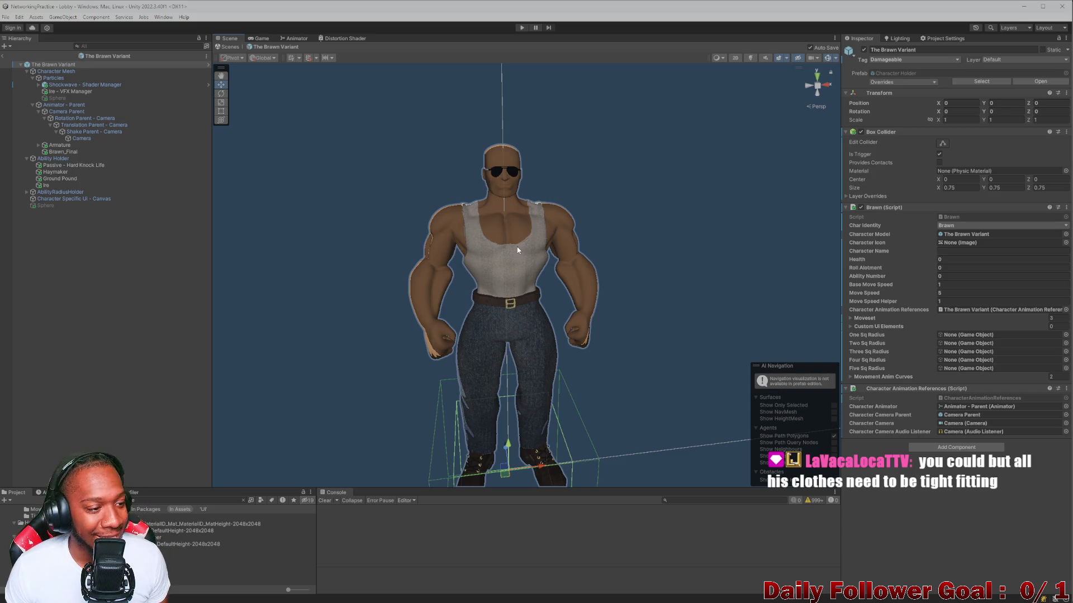
Exit The Brawn Variant prefab to the Lobby scene and search the Project panel for 'UI'
{"action": "left_click", "coordinate": [3, 55]}
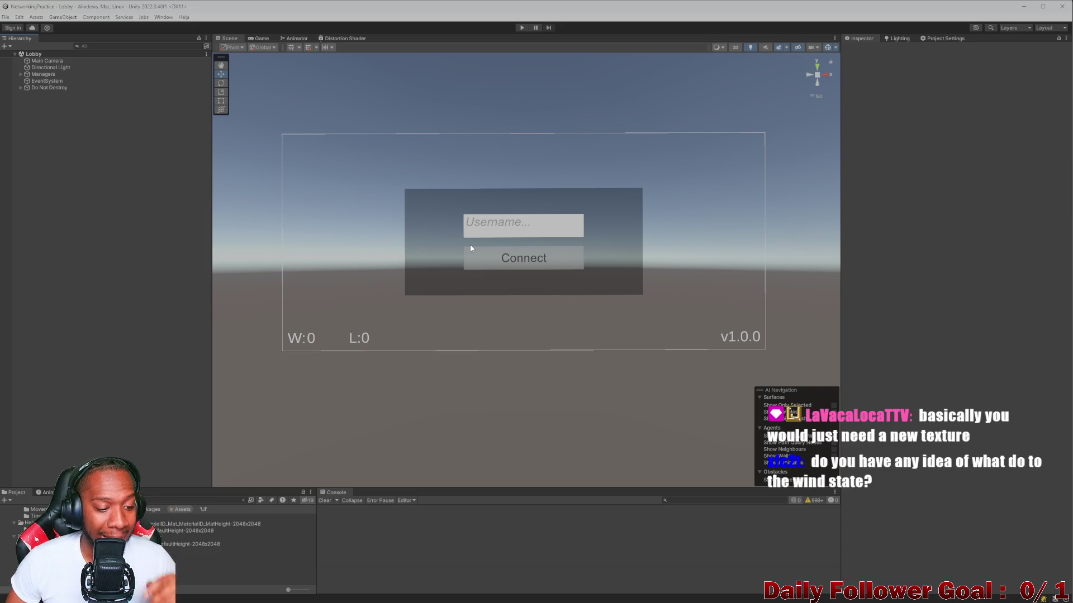
{"action": "left_click", "coordinate": [178, 499]}
{"action": "key", "text": "ctrl+a"}
{"action": "key", "text": "BackSpace"}
{"action": "type", "text": "UI"}
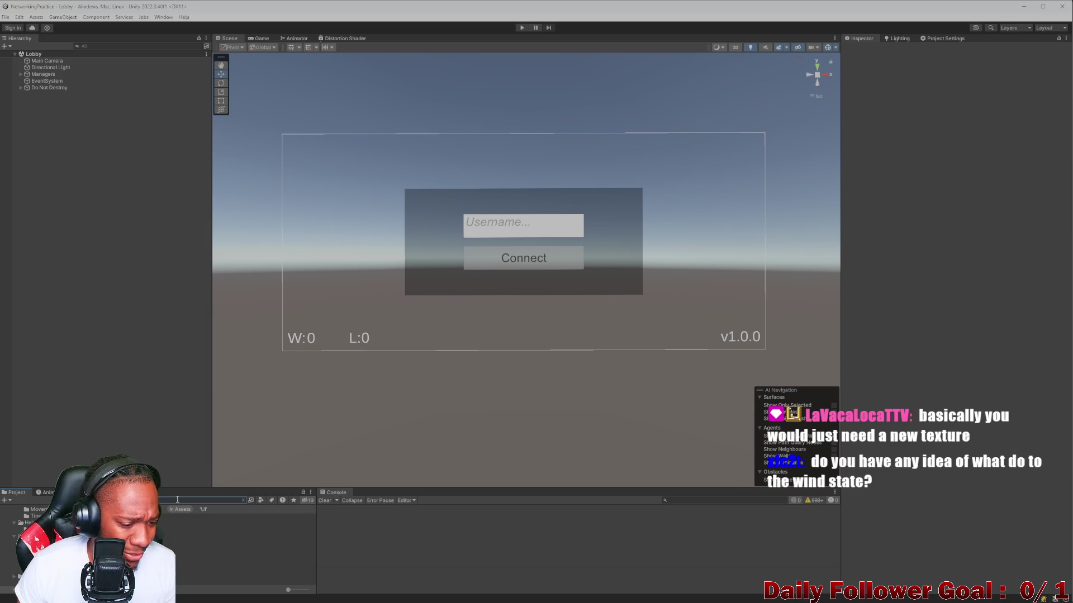
{"action": "scroll", "coordinate": [160, 527], "scroll_direction": "down", "scroll_amount": 3}
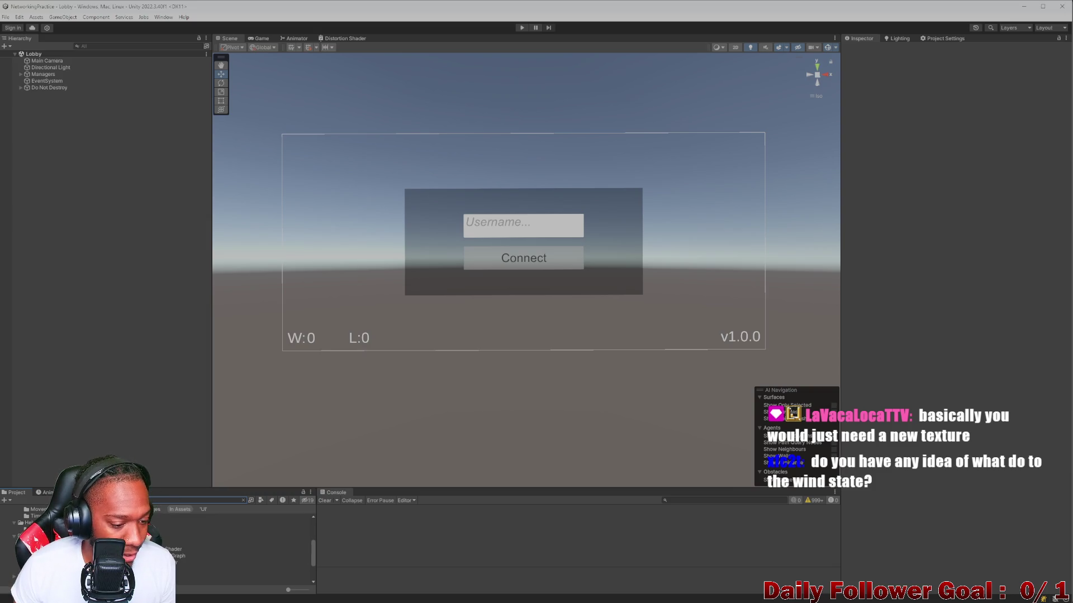
{"action": "scroll", "coordinate": [161, 536], "scroll_direction": "up", "scroll_amount": 2}
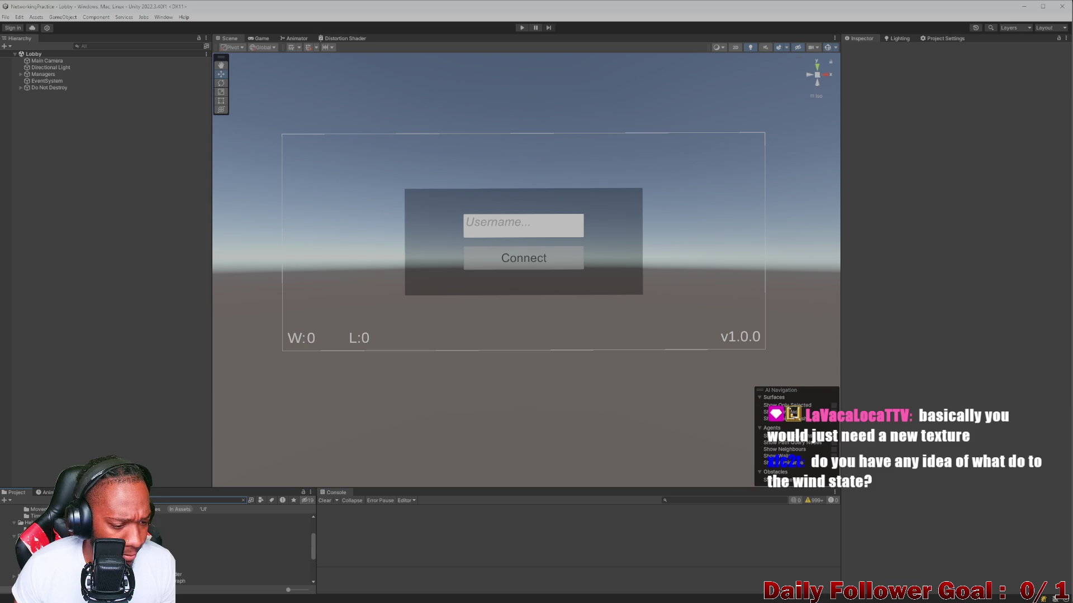
{"action": "scroll", "coordinate": [160, 537], "scroll_direction": "up", "scroll_amount": 3}
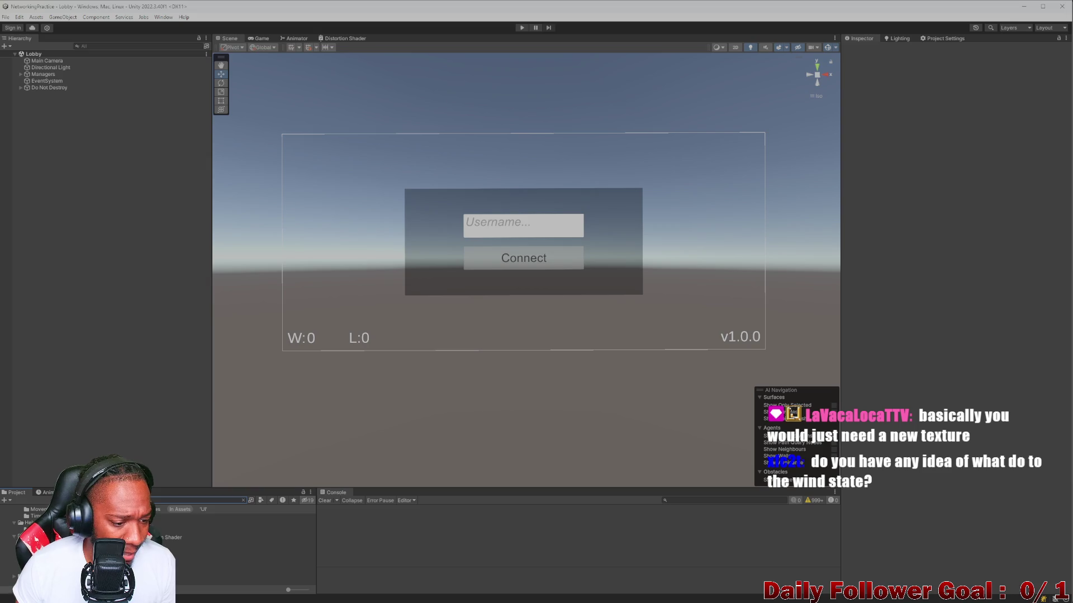
Open the Distortion Shader in Shader Graph and pan toward its output nodes
{"action": "left_click", "coordinate": [235, 523]}
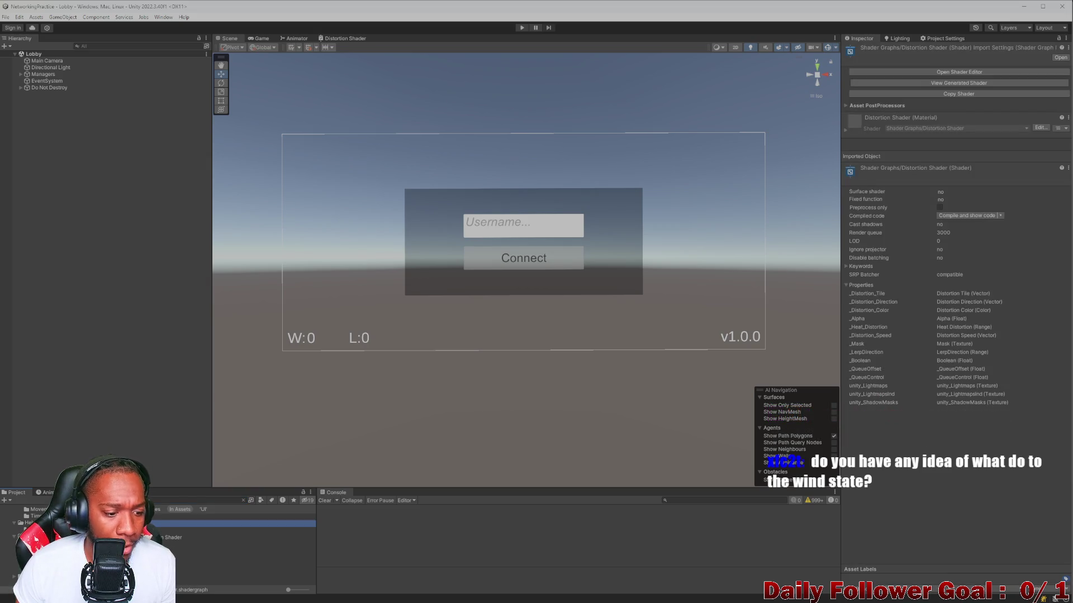
{"action": "double_click", "coordinate": [234, 523]}
{"action": "scroll", "coordinate": [499, 340], "scroll_direction": "down", "scroll_amount": 3}
{"action": "scroll", "coordinate": [460, 385], "scroll_direction": "up", "scroll_amount": 4}
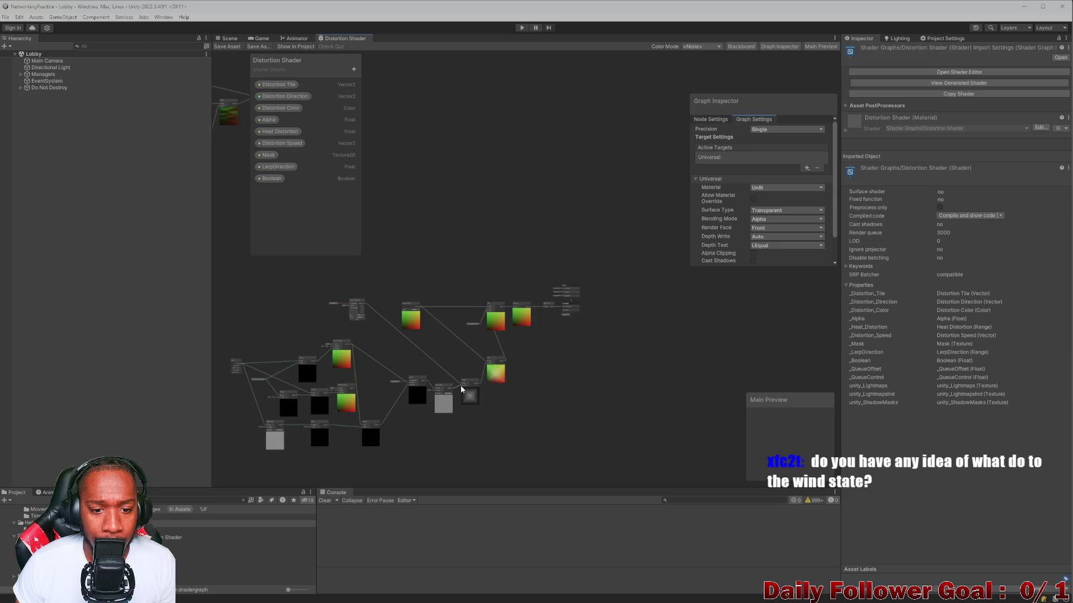
{"action": "left_click_drag", "start_coordinate": [477, 392], "coordinate": [330, 482]}
{"action": "scroll", "coordinate": [464, 304], "scroll_direction": "up", "scroll_amount": 5}
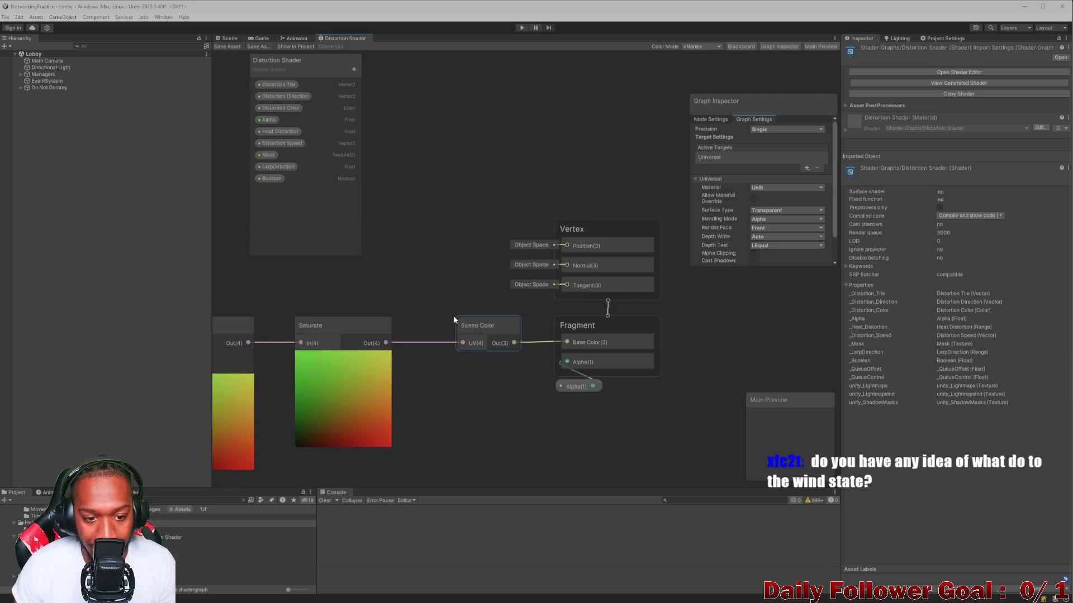
{"action": "scroll", "coordinate": [496, 322], "scroll_direction": "down", "scroll_amount": 8}
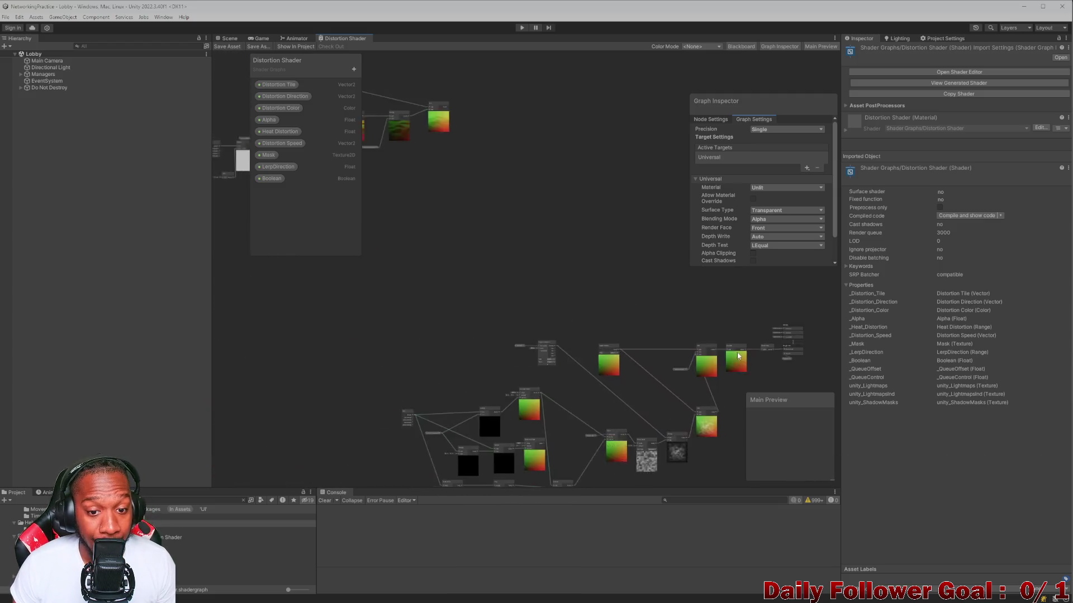
{"action": "scroll", "coordinate": [484, 287], "scroll_direction": "up", "scroll_amount": 5}
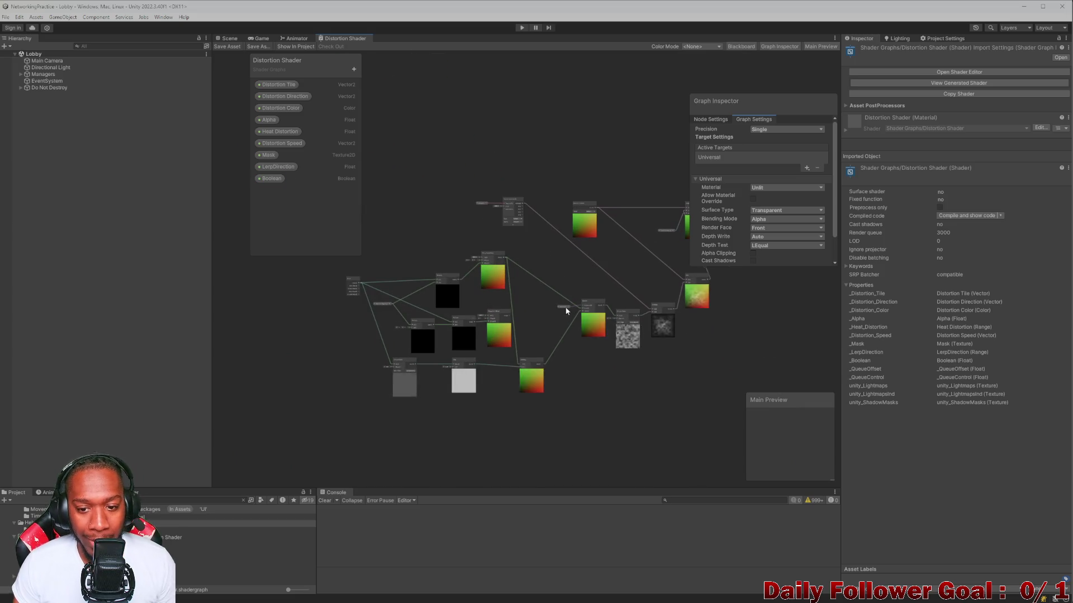
Inspect the texture, Lerp and Saturate nodes, frame the whole graph, then return to the Scene view
{"action": "left_click_drag", "start_coordinate": [571, 308], "coordinate": [565, 350]}
{"action": "scroll", "coordinate": [587, 251], "scroll_direction": "up", "scroll_amount": 3}
{"action": "mouse_move", "coordinate": [481, 144]}
{"action": "left_mouse_down"}
{"action": "mouse_move", "coordinate": [480, 214]}
{"action": "mouse_move", "coordinate": [498, 232]}
{"action": "mouse_move", "coordinate": [448, 254]}
{"action": "left_mouse_up"}
{"action": "left_click_drag", "start_coordinate": [618, 292], "coordinate": [441, 256]}
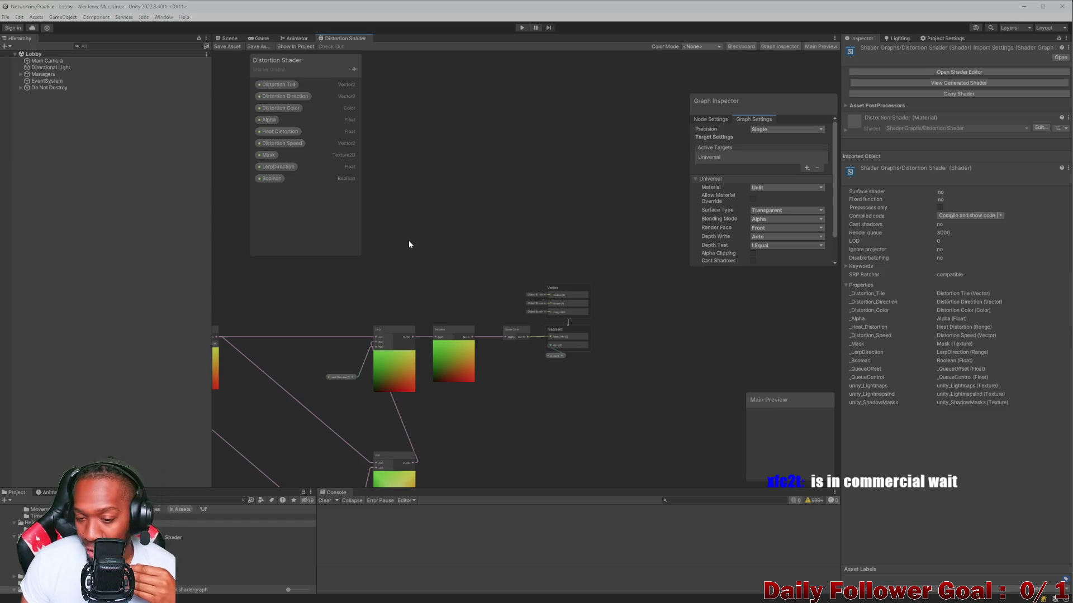
{"action": "scroll", "coordinate": [397, 251], "scroll_direction": "down", "scroll_amount": 3}
{"action": "scroll", "coordinate": [464, 240], "scroll_direction": "down", "scroll_amount": 1}
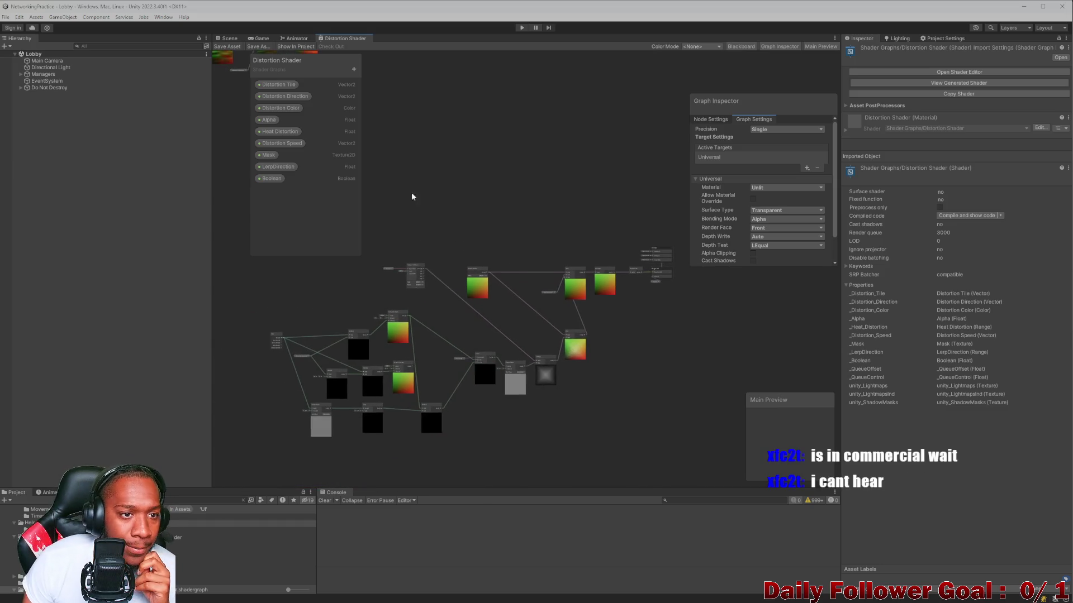
{"action": "key", "text": "a"}
{"action": "left_click", "coordinate": [229, 39]}
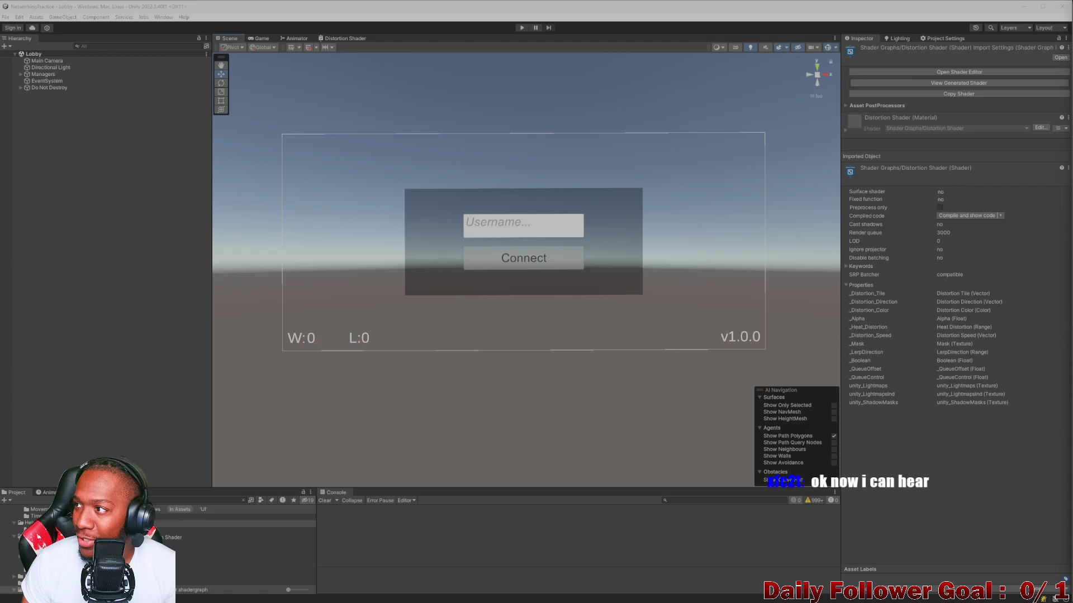
Bring up Chrome showing the wind goddess search results
{"action": "left_click", "coordinate": [697, 3]}
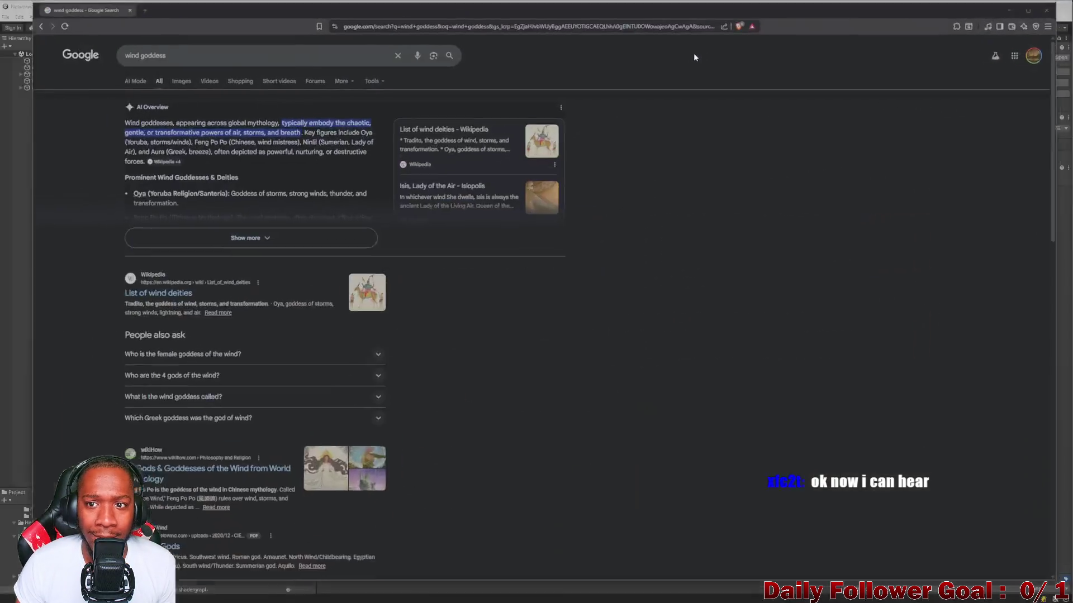
Show the Google Images results for 'wind goddess' and scroll through the grid
{"action": "left_click", "coordinate": [154, 83]}
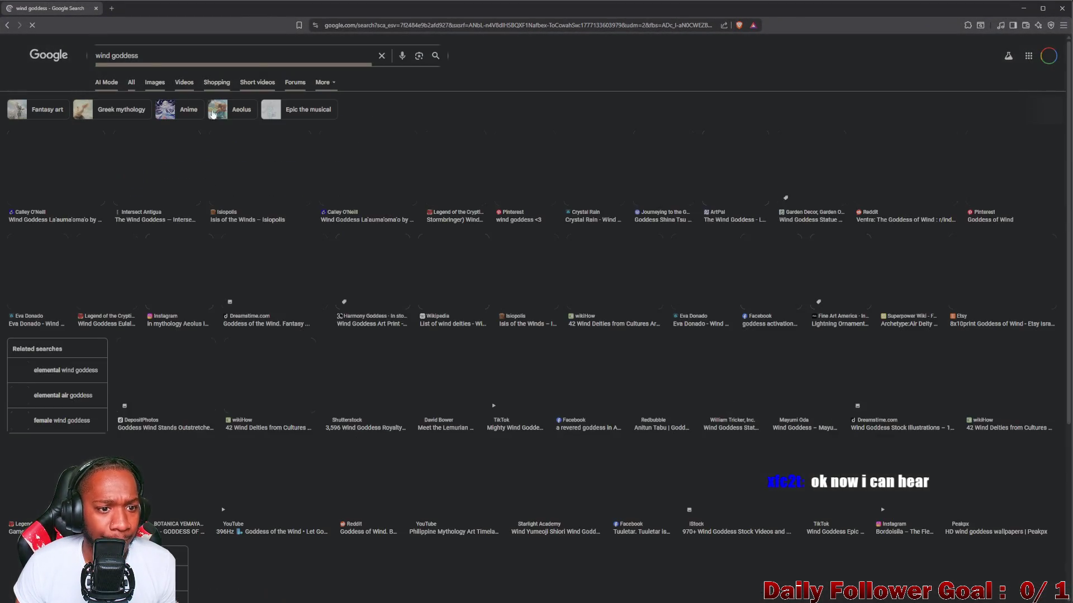
{"action": "scroll", "coordinate": [136, 203], "scroll_direction": "down", "scroll_amount": 1}
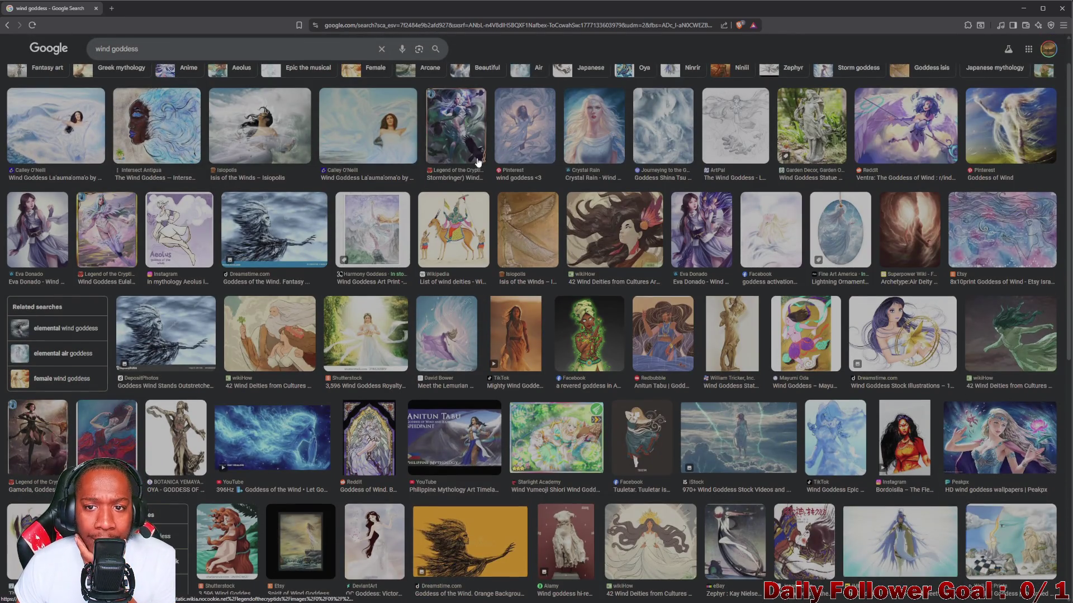
{"action": "scroll", "coordinate": [447, 190], "scroll_direction": "down", "scroll_amount": 1}
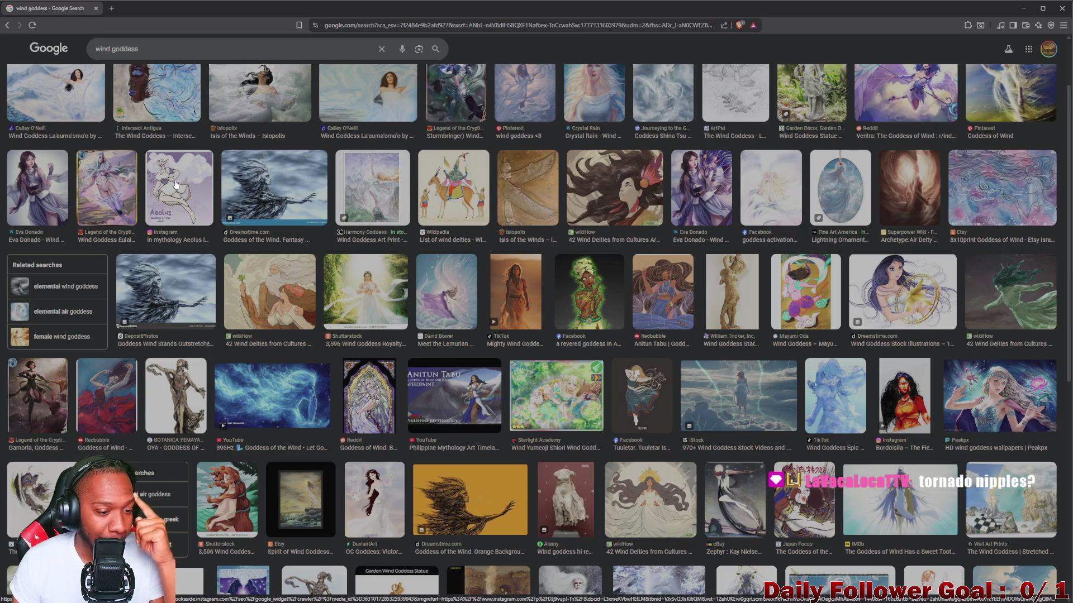
{"action": "scroll", "coordinate": [218, 223], "scroll_direction": "down", "scroll_amount": 3}
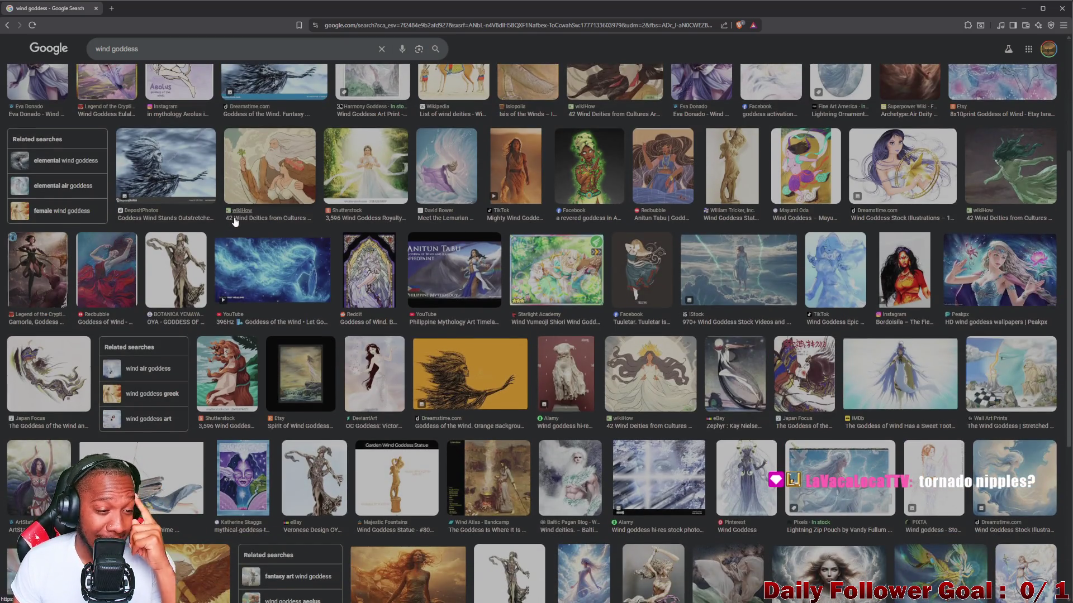
{"action": "scroll", "coordinate": [234, 224], "scroll_direction": "down", "scroll_amount": 2}
{"action": "scroll", "coordinate": [465, 248], "scroll_direction": "up", "scroll_amount": 2}
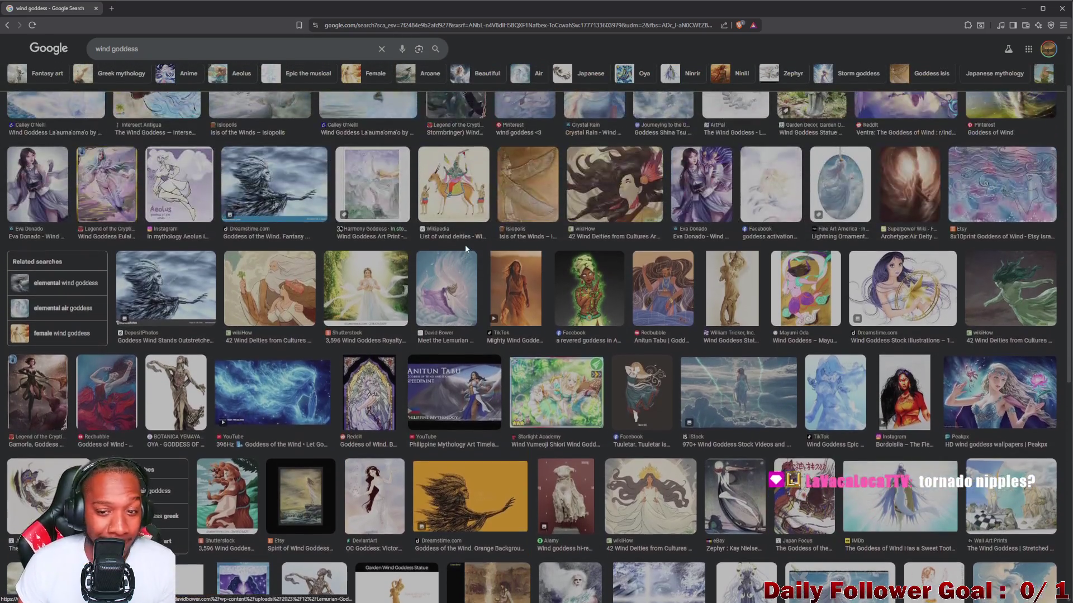
{"action": "scroll", "coordinate": [612, 243], "scroll_direction": "up", "scroll_amount": 3}
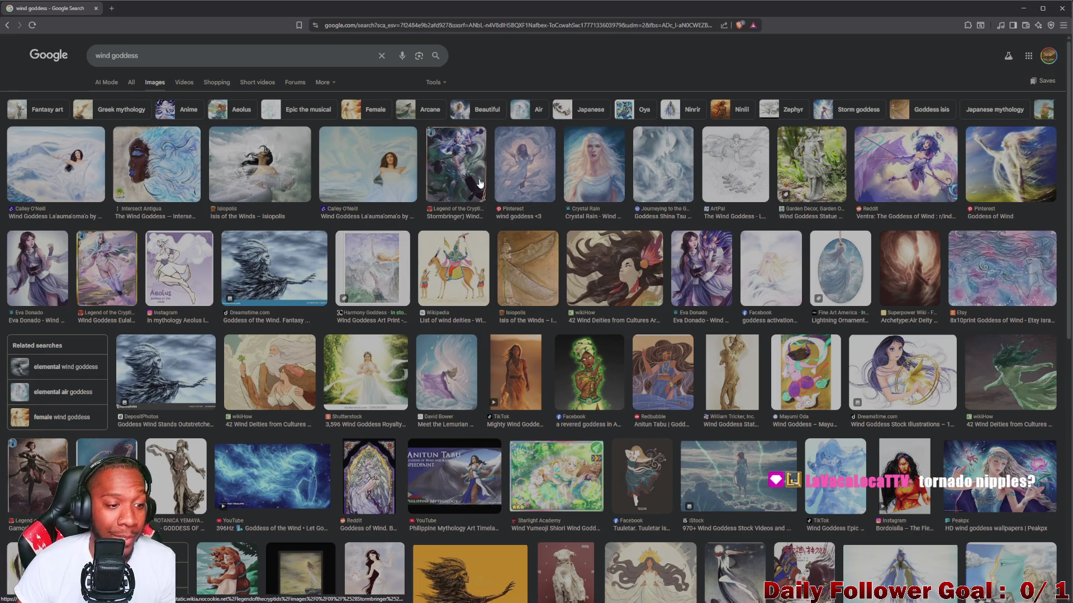
{"action": "scroll", "coordinate": [392, 269], "scroll_direction": "down", "scroll_amount": 3}
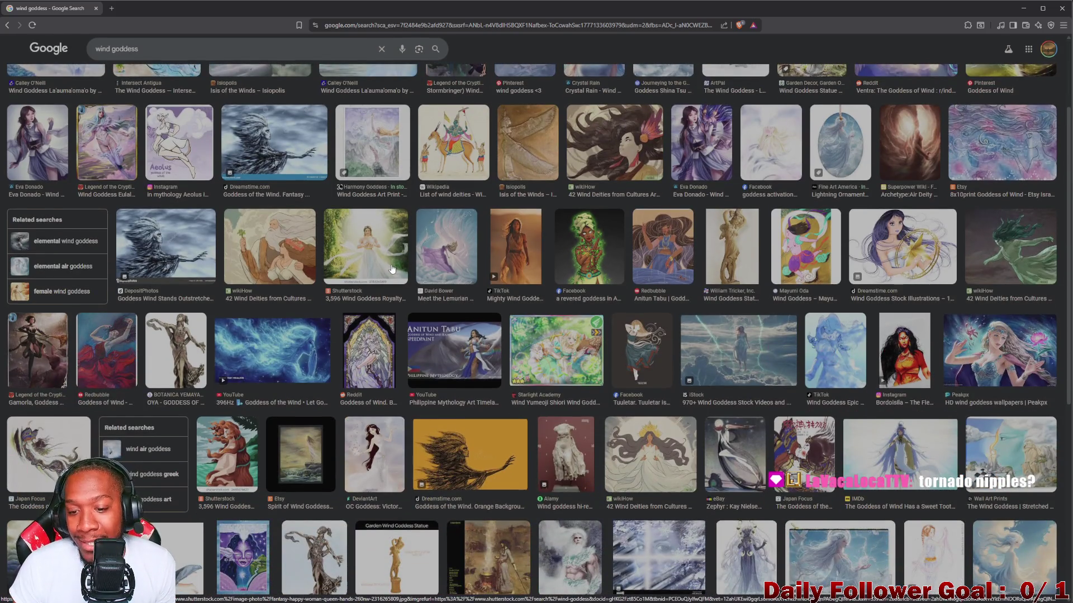
{"action": "scroll", "coordinate": [391, 269], "scroll_direction": "down", "scroll_amount": 5}
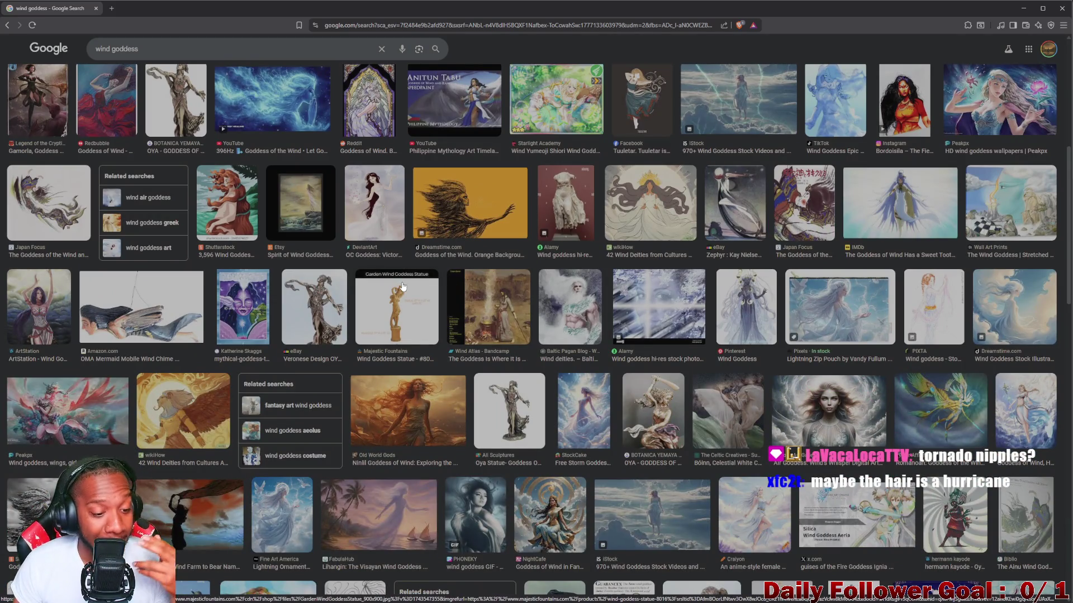
{"action": "scroll", "coordinate": [402, 286], "scroll_direction": "down", "scroll_amount": 3}
{"action": "scroll", "coordinate": [375, 296], "scroll_direction": "down", "scroll_amount": 3}
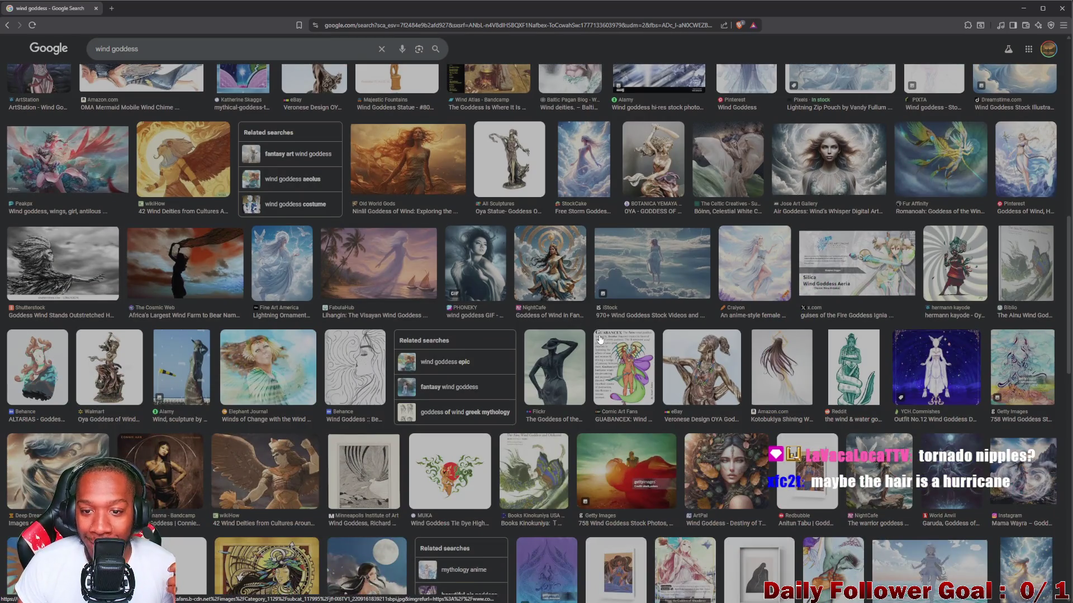
Preview the Craiyon goddess image, close it, and browse further down the results
{"action": "left_click", "coordinate": [754, 273]}
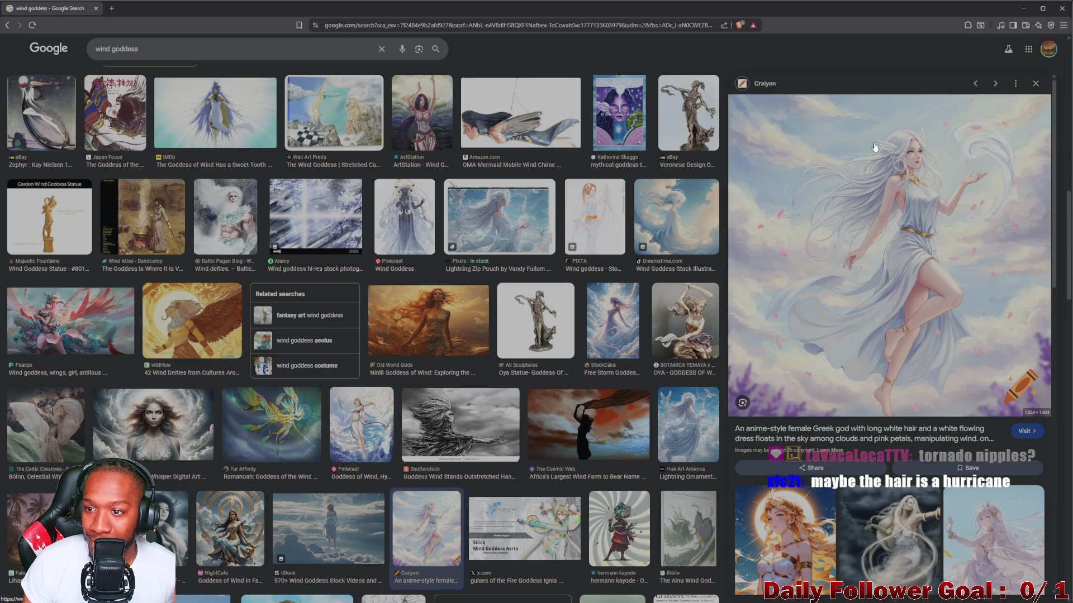
{"action": "left_click", "coordinate": [1036, 84]}
{"action": "scroll", "coordinate": [739, 206], "scroll_direction": "down", "scroll_amount": 5}
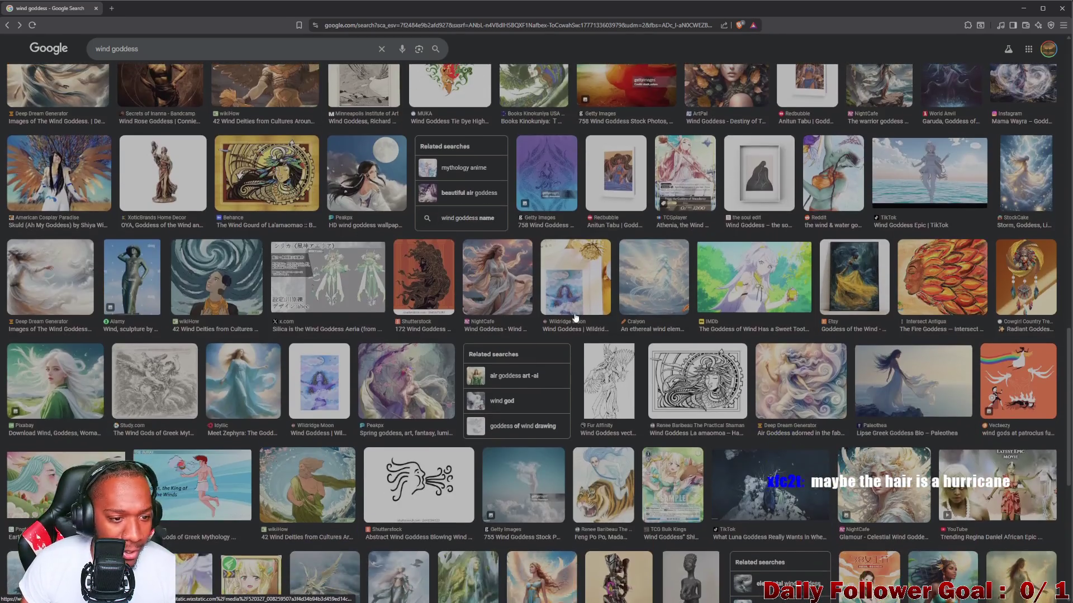
{"action": "scroll", "coordinate": [635, 273], "scroll_direction": "down", "scroll_amount": 2}
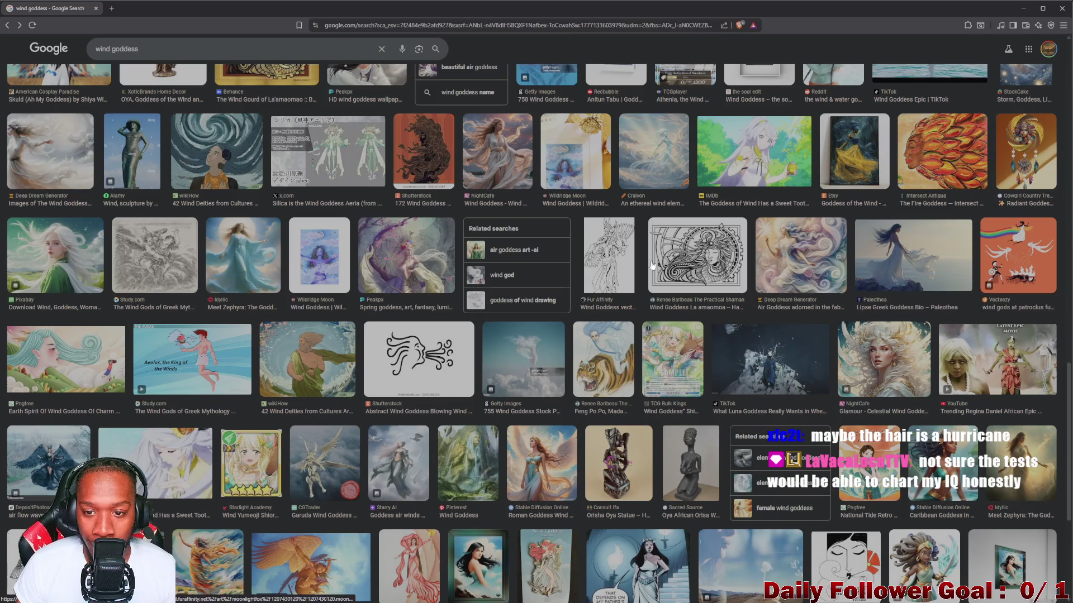
{"action": "scroll", "coordinate": [752, 178], "scroll_direction": "down", "scroll_amount": 2}
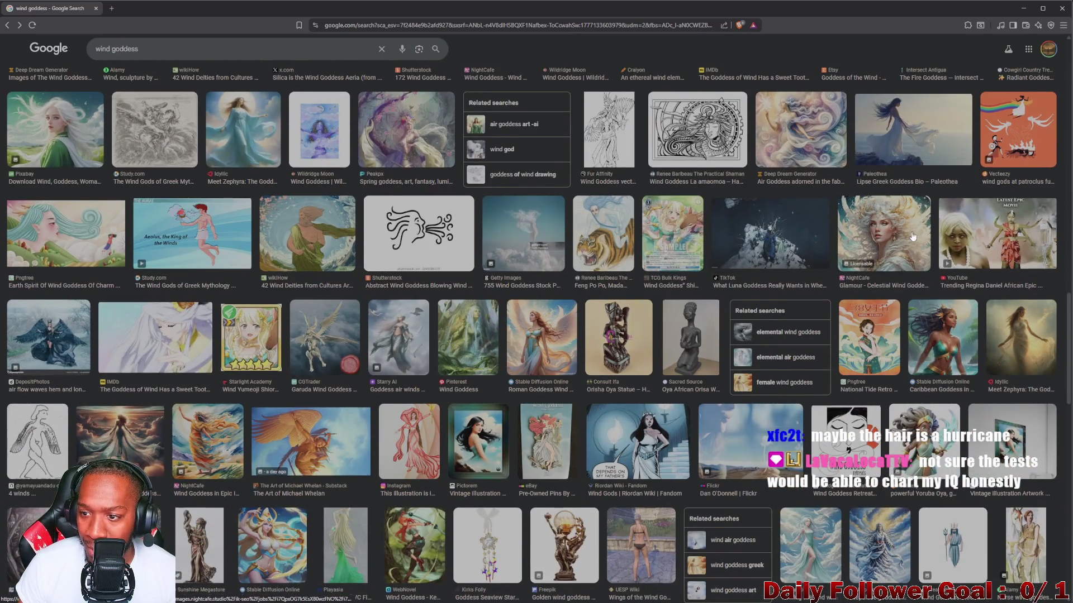
{"action": "scroll", "coordinate": [912, 237], "scroll_direction": "down", "scroll_amount": 4}
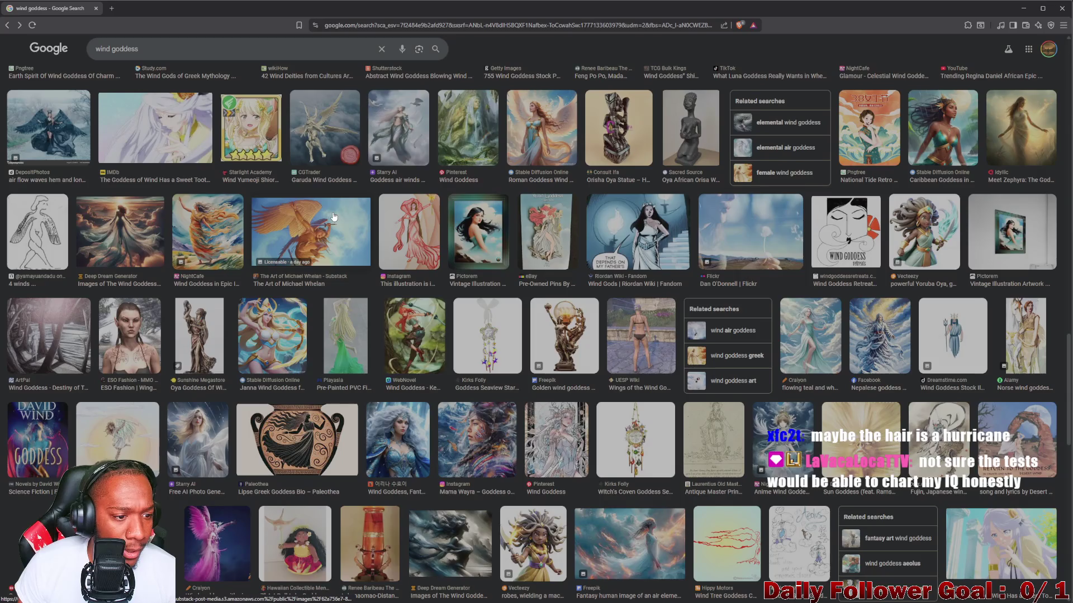
{"action": "scroll", "coordinate": [333, 217], "scroll_direction": "down", "scroll_amount": 2}
{"action": "scroll", "coordinate": [502, 283], "scroll_direction": "up", "scroll_amount": 3}
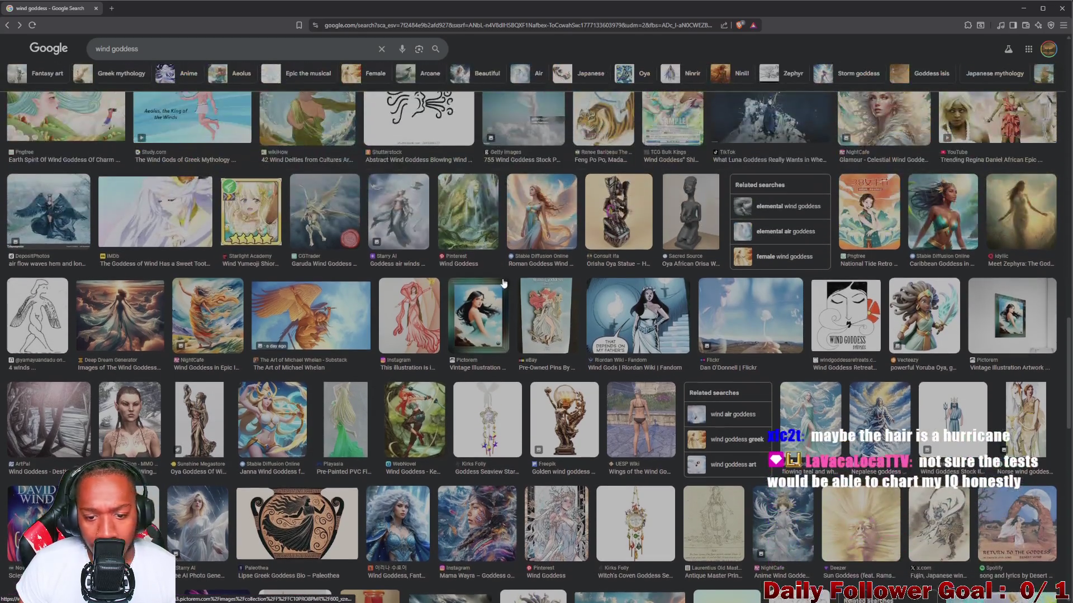
{"action": "scroll", "coordinate": [503, 282], "scroll_direction": "down", "scroll_amount": 10}
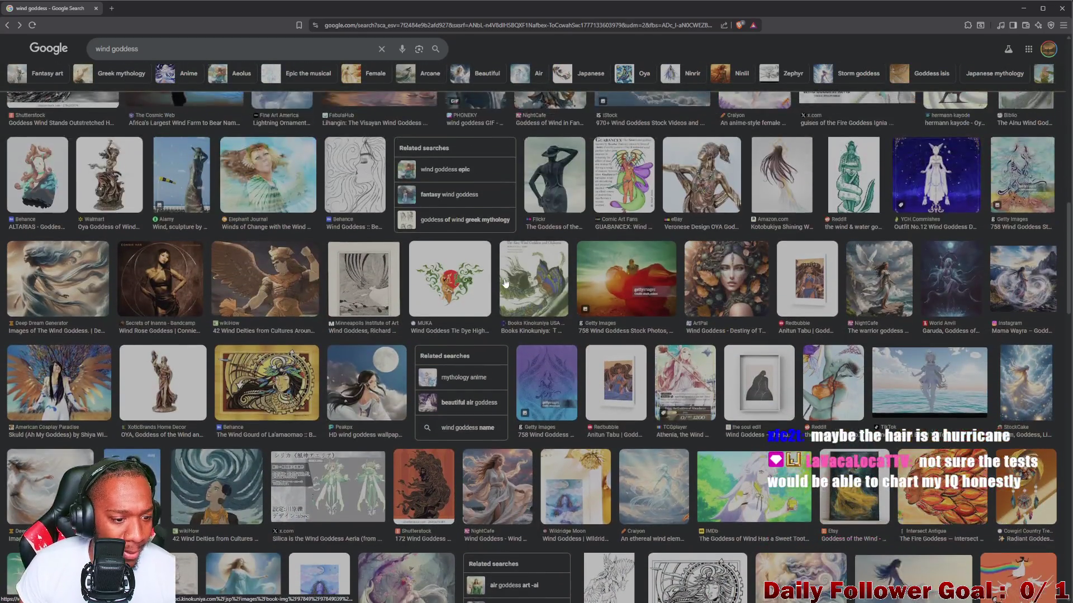
{"action": "scroll", "coordinate": [505, 283], "scroll_direction": "up", "scroll_amount": 15}
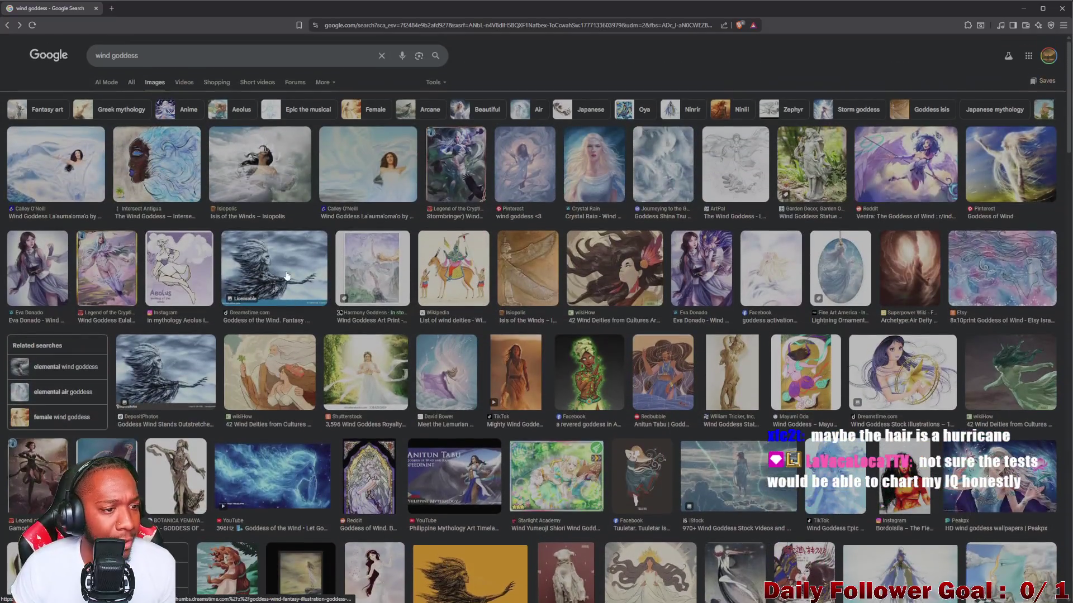
Change the image search from 'wind goddess' to 'wind elemental'
{"action": "double_click", "coordinate": [114, 54]}
{"action": "key", "text": "BackSpace"}
{"action": "type", "text": "ele"}
{"action": "left_click", "coordinate": [142, 75]}
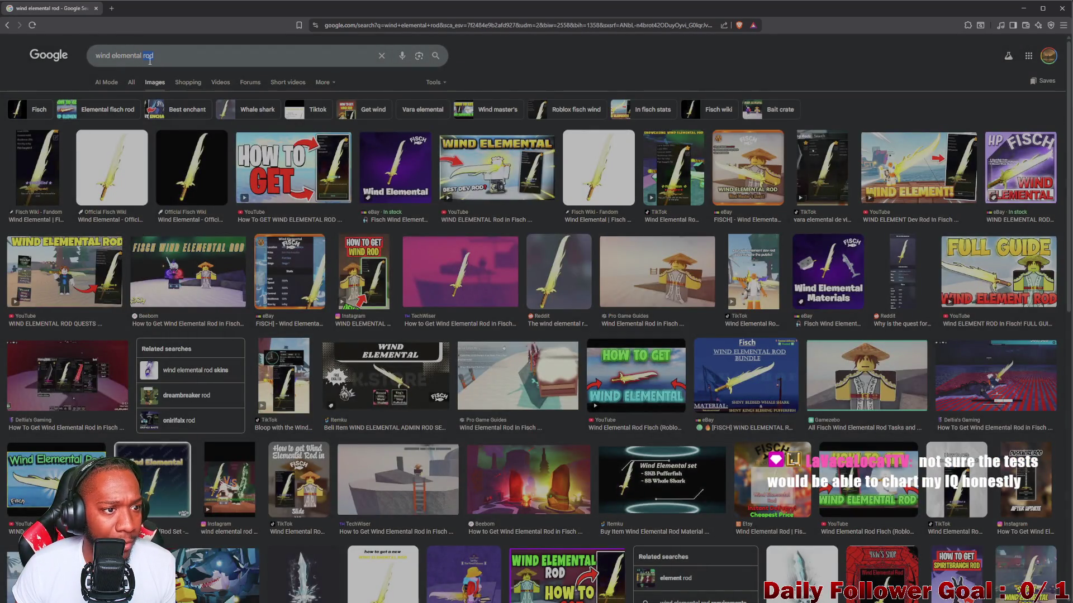
{"action": "key", "text": "BackSpace"}
{"action": "key", "text": "Return"}
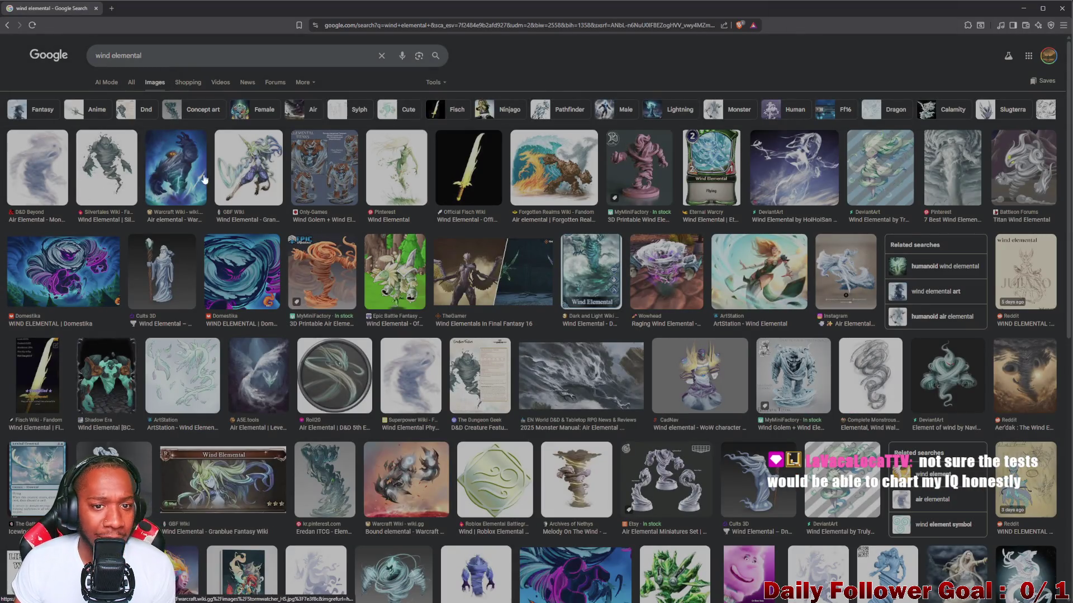
Preview the tornado sketch and air elemental images, then open the Wowhead Windreaver page
{"action": "scroll", "coordinate": [643, 201], "scroll_direction": "down", "scroll_amount": 3}
{"action": "scroll", "coordinate": [874, 172], "scroll_direction": "down", "scroll_amount": 3}
{"action": "left_click", "coordinate": [874, 171]}
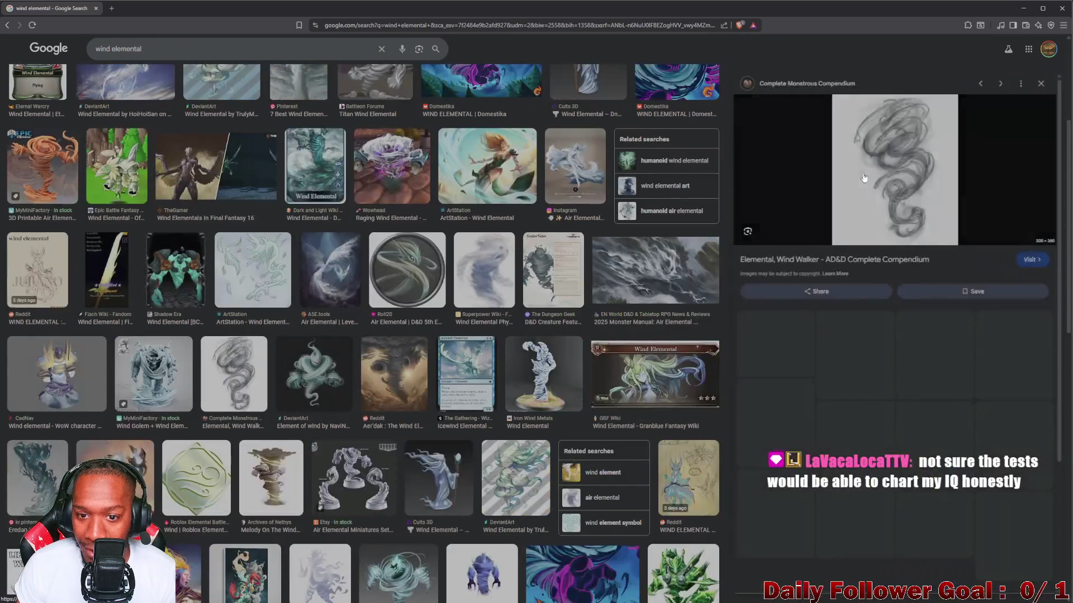
{"action": "left_click", "coordinate": [1031, 89]}
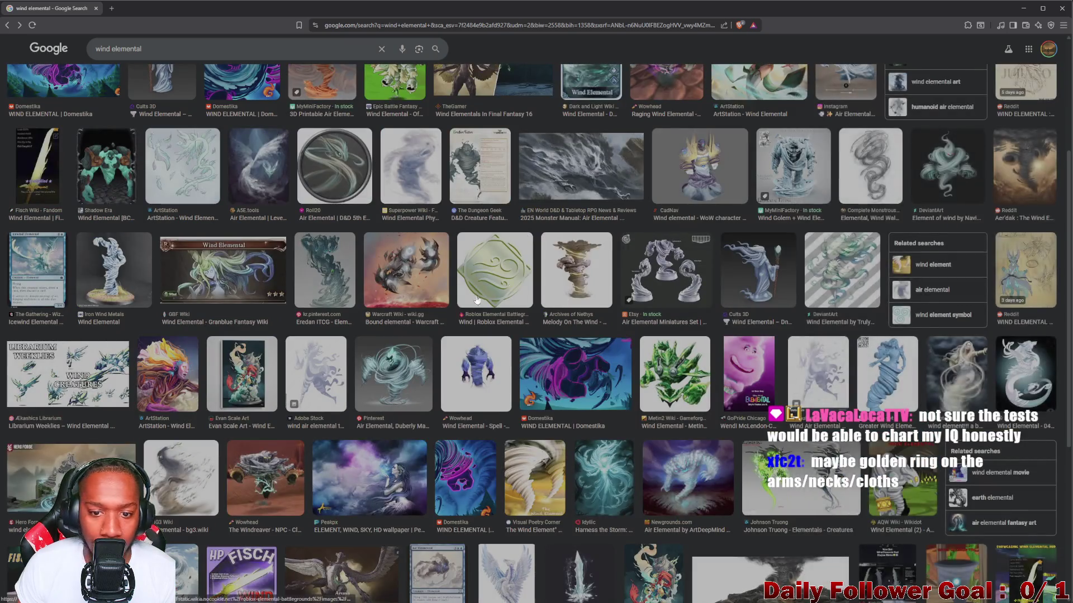
{"action": "scroll", "coordinate": [402, 330], "scroll_direction": "down", "scroll_amount": 1}
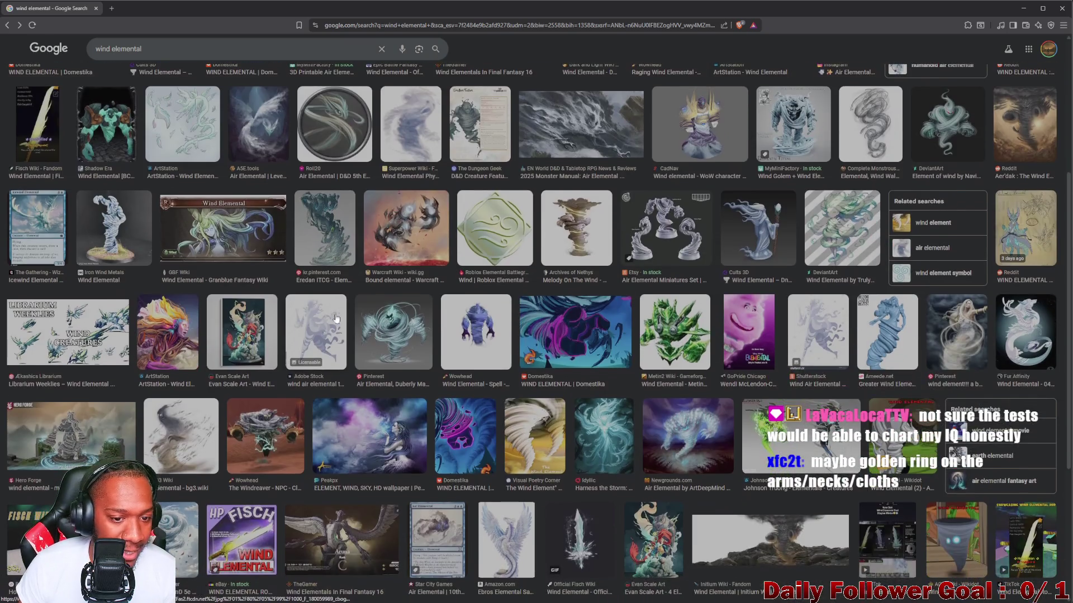
{"action": "left_click", "coordinate": [394, 335]}
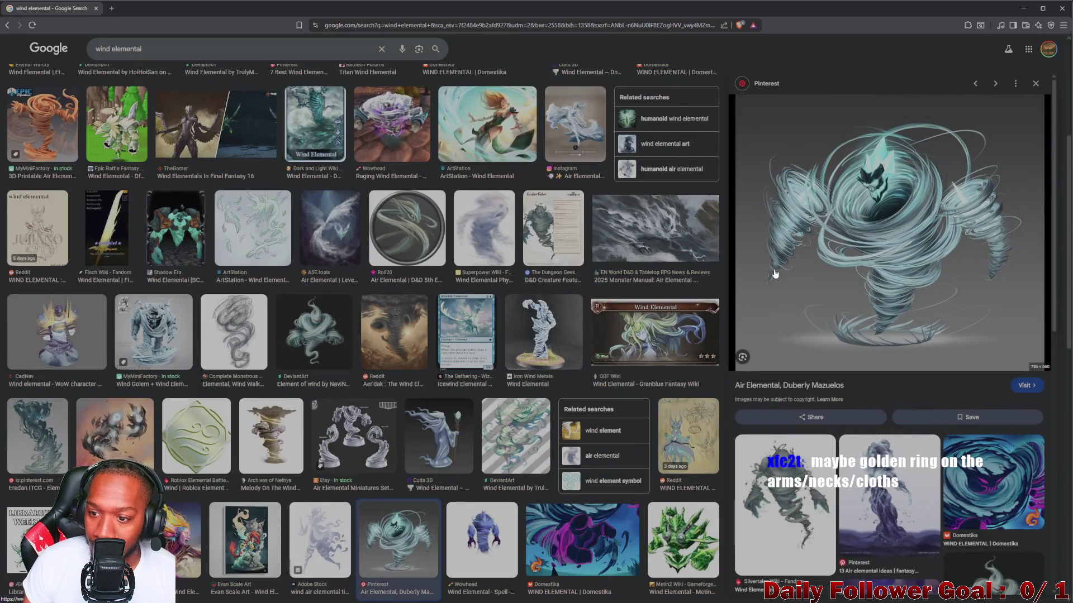
{"action": "left_click", "coordinate": [1036, 83]}
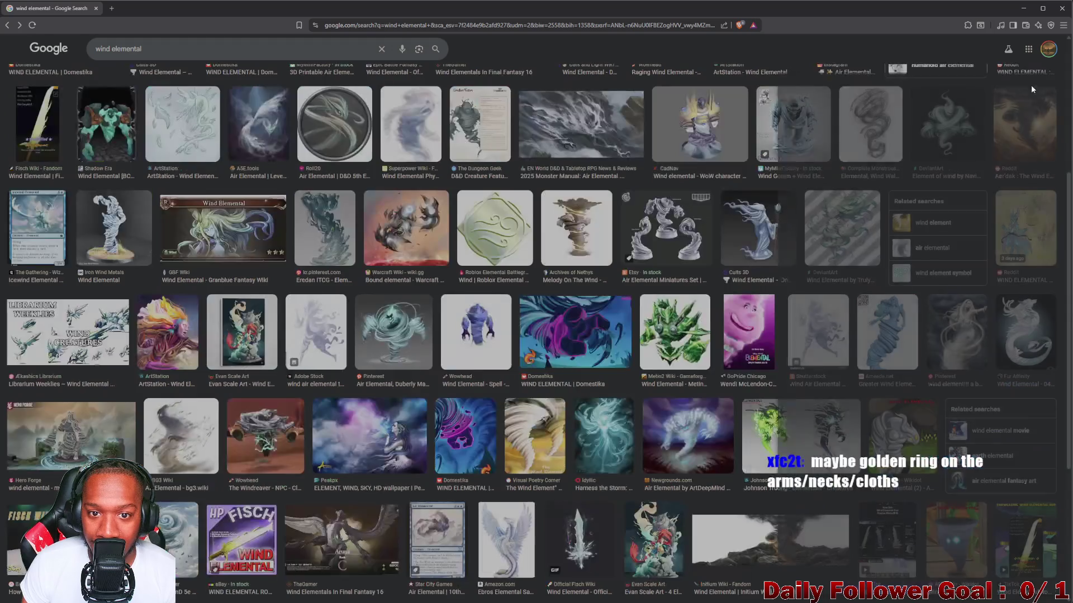
{"action": "scroll", "coordinate": [250, 386], "scroll_direction": "down", "scroll_amount": 1}
{"action": "left_click", "coordinate": [260, 397]}
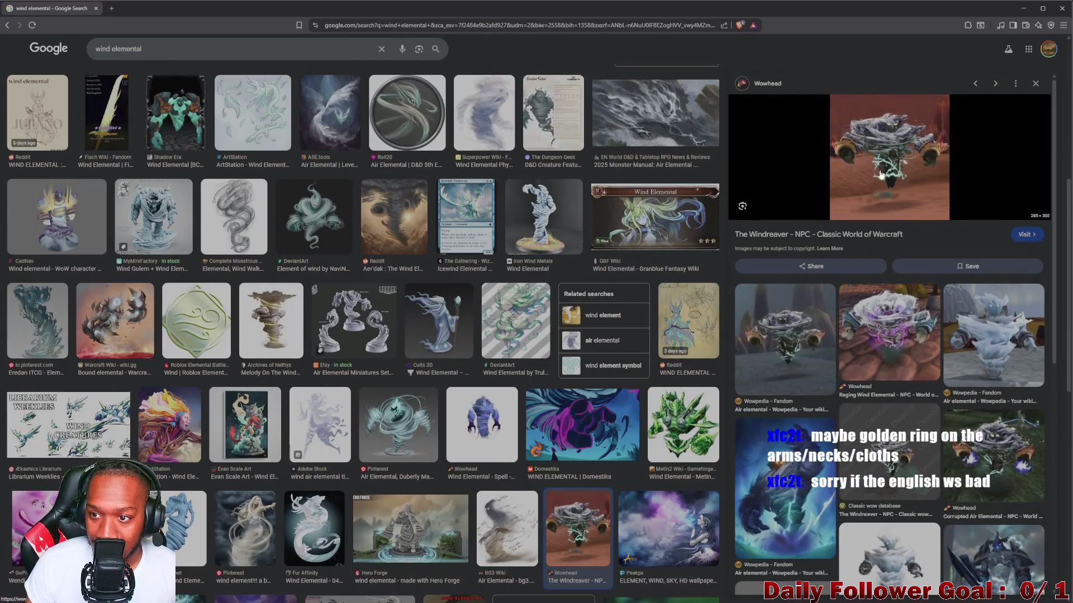
{"action": "left_click", "coordinate": [836, 237]}
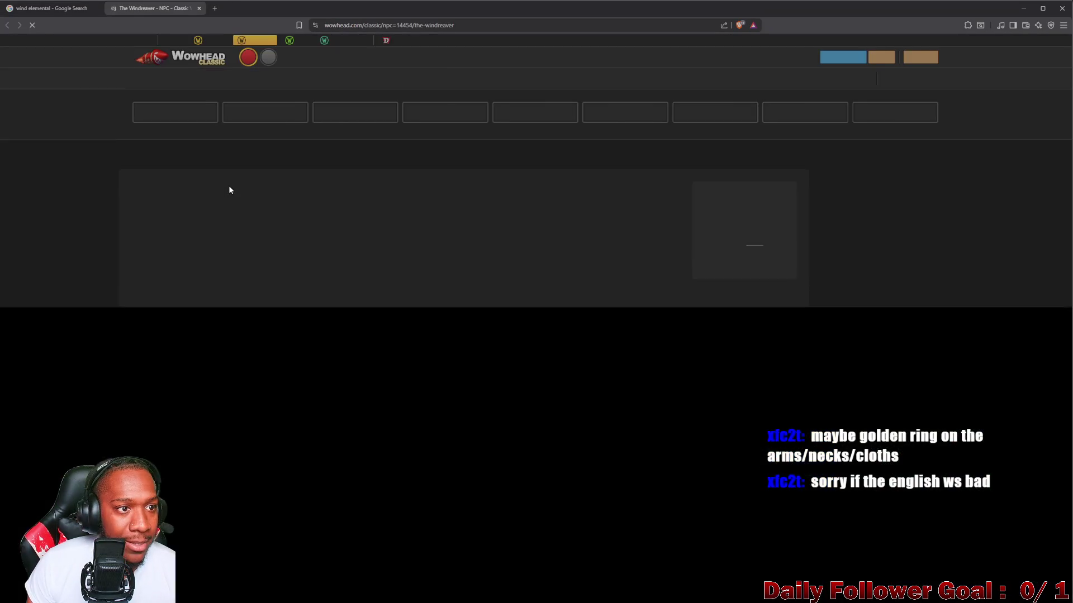
{"action": "scroll", "coordinate": [475, 279], "scroll_direction": "down", "scroll_amount": 2}
{"action": "scroll", "coordinate": [608, 252], "scroll_direction": "up", "scroll_amount": 2}
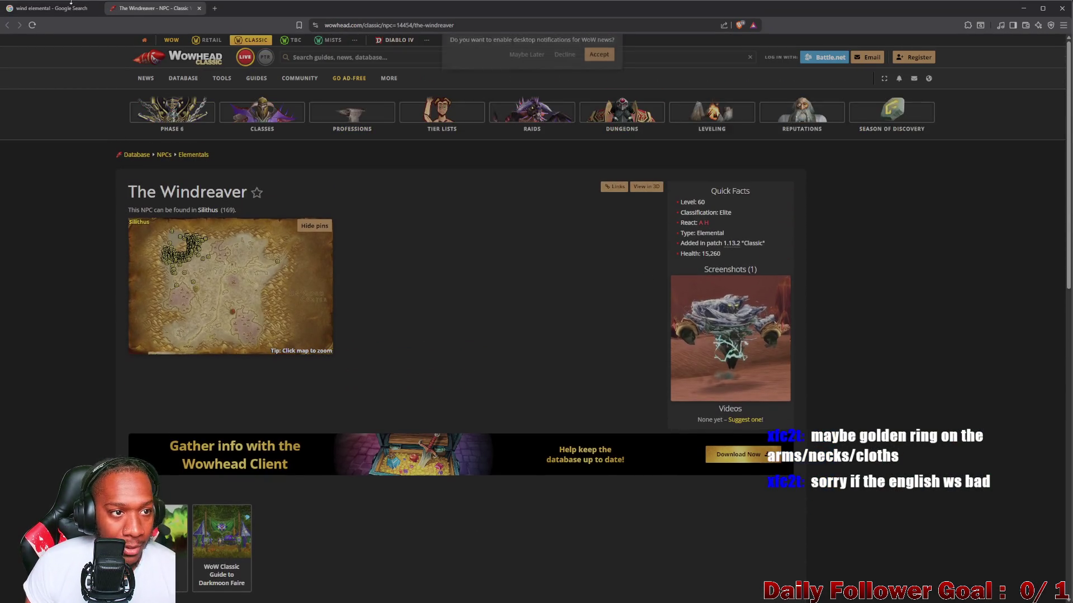
{"action": "left_click", "coordinate": [198, 8]}
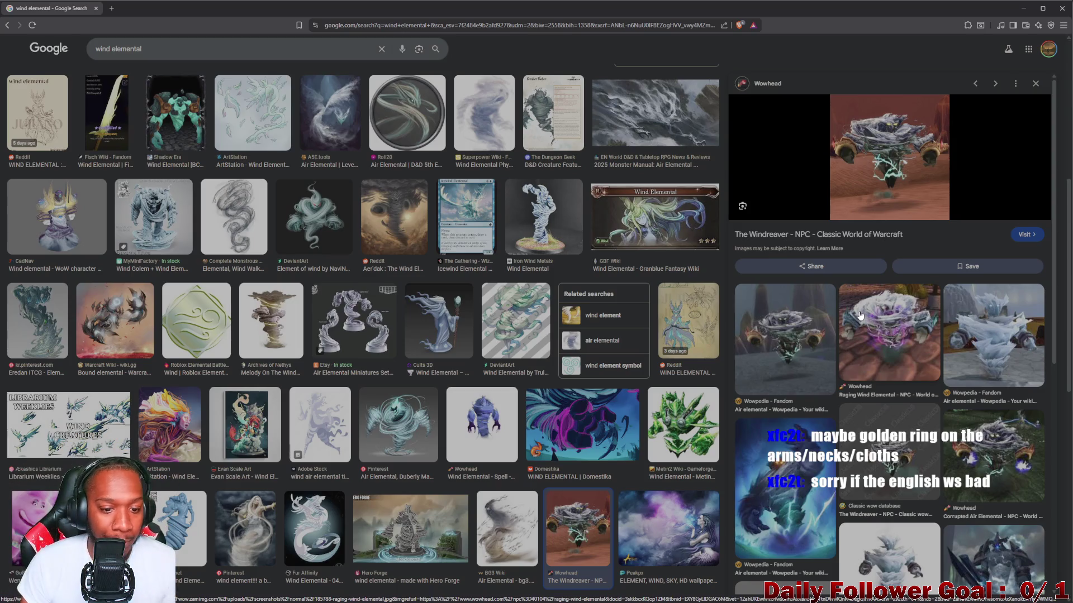
Scroll the wind elemental results, close the Windreaver preview, and close the browser
{"action": "scroll", "coordinate": [858, 323], "scroll_direction": "down", "scroll_amount": 1}
{"action": "scroll", "coordinate": [406, 400], "scroll_direction": "down", "scroll_amount": 4}
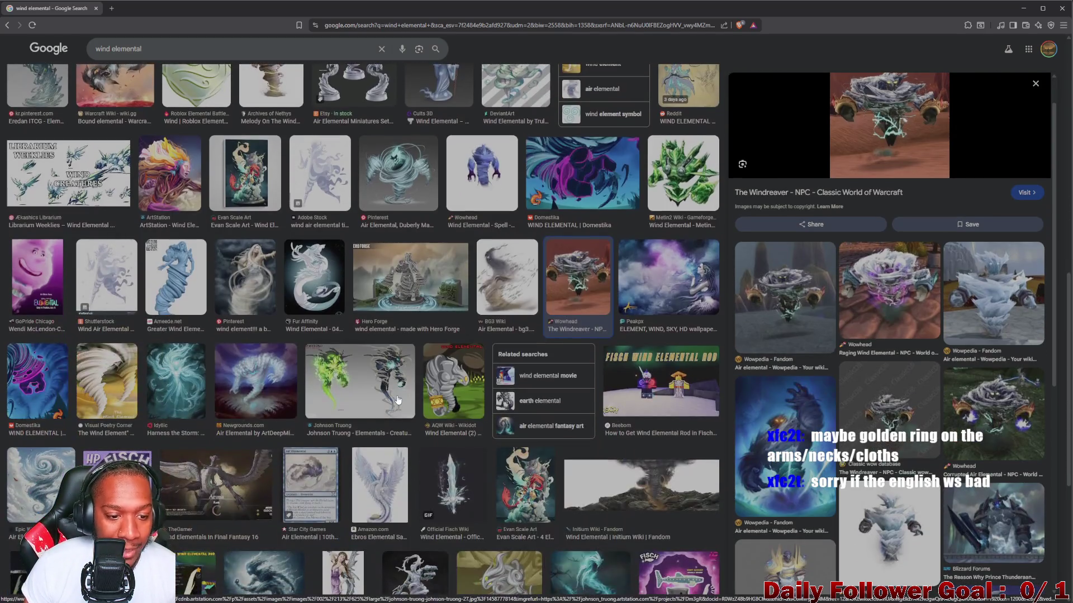
{"action": "scroll", "coordinate": [406, 399], "scroll_direction": "down", "scroll_amount": 2}
{"action": "scroll", "coordinate": [509, 360], "scroll_direction": "down", "scroll_amount": 2}
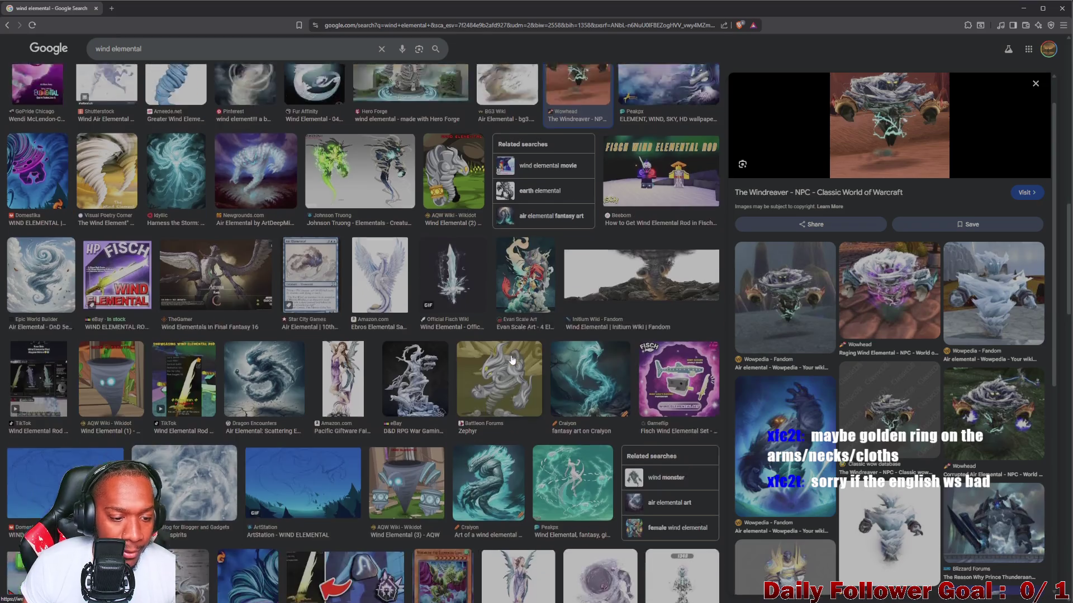
{"action": "scroll", "coordinate": [509, 361], "scroll_direction": "up", "scroll_amount": 10}
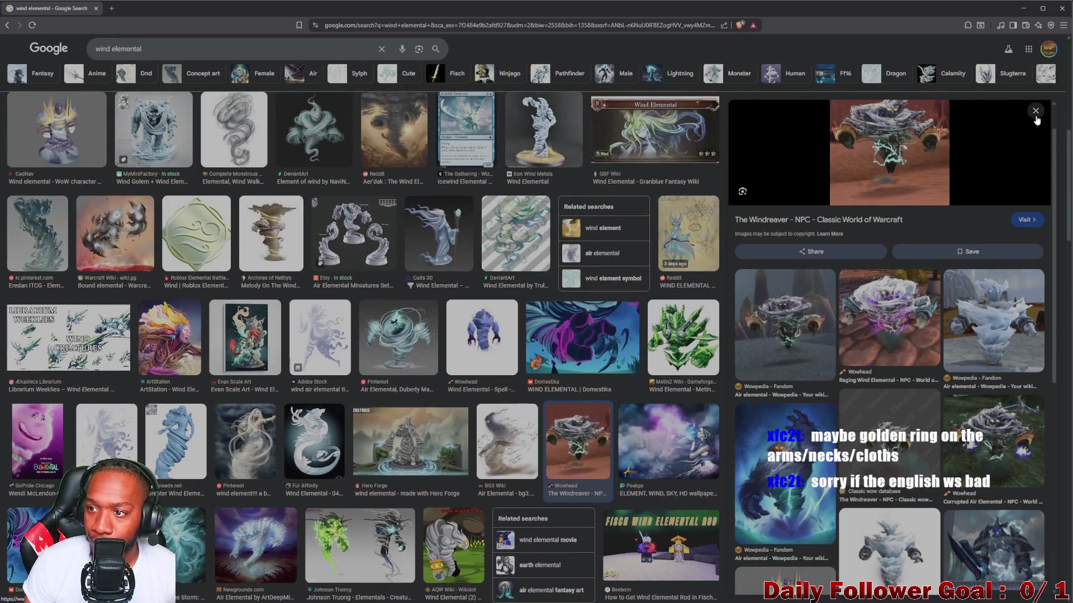
{"action": "left_click", "coordinate": [1035, 115]}
{"action": "scroll", "coordinate": [441, 182], "scroll_direction": "up", "scroll_amount": 10}
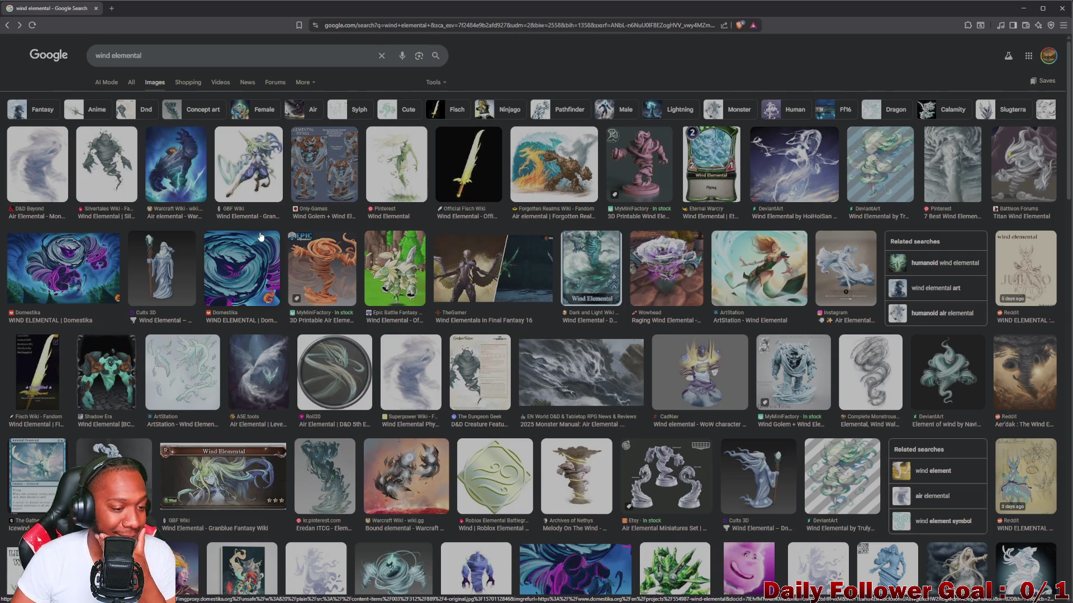
{"action": "left_click", "coordinate": [99, 10]}
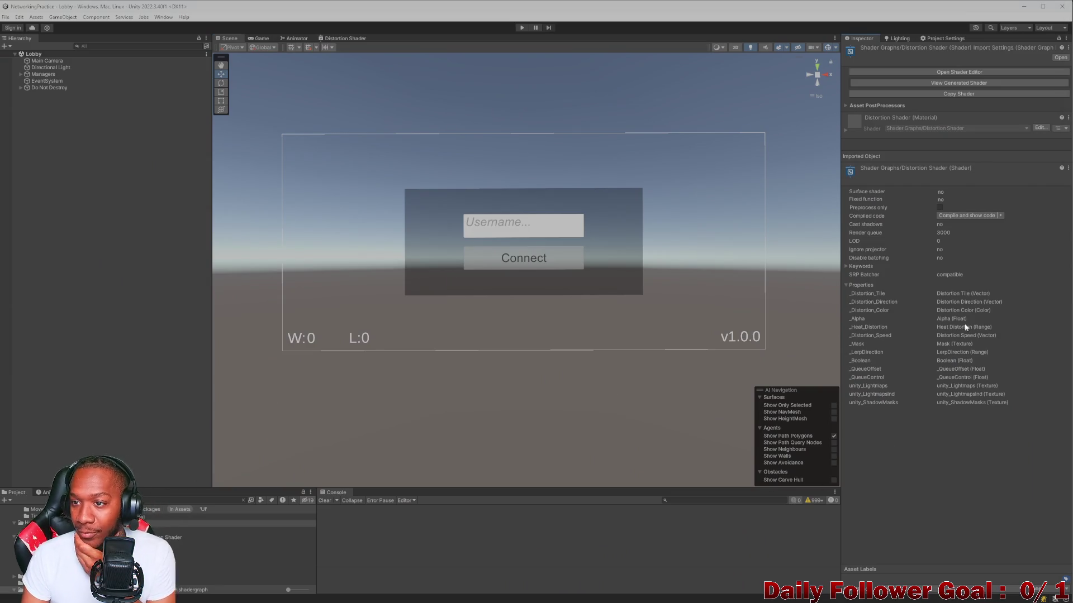
{"action": "left_click", "coordinate": [897, 38]}
{"action": "left_click", "coordinate": [932, 39]}
{"action": "left_click", "coordinate": [869, 39]}
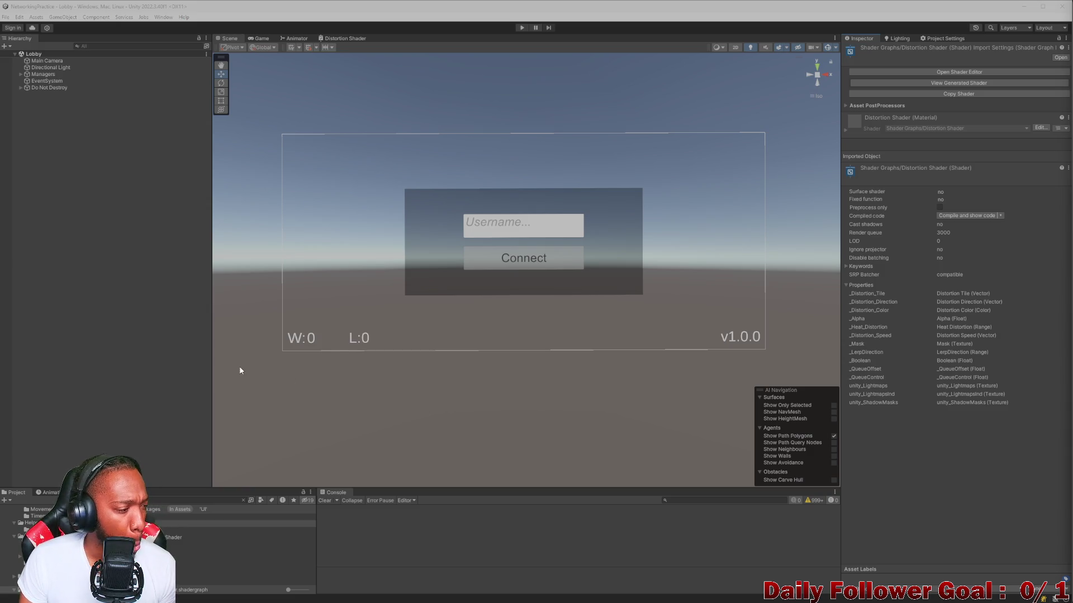
{"action": "left_click", "coordinate": [243, 501]}
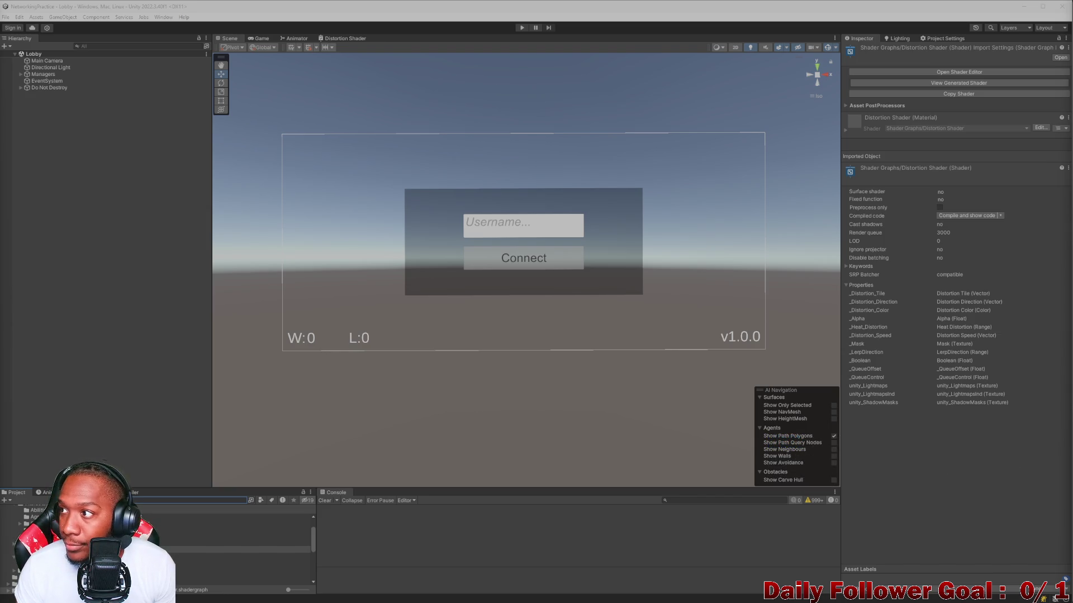
Show 'vega street fighter' image results and preview the 3rd World Geeks and Amazon Vega images
{"action": "key", "text": "alt+Tab"}
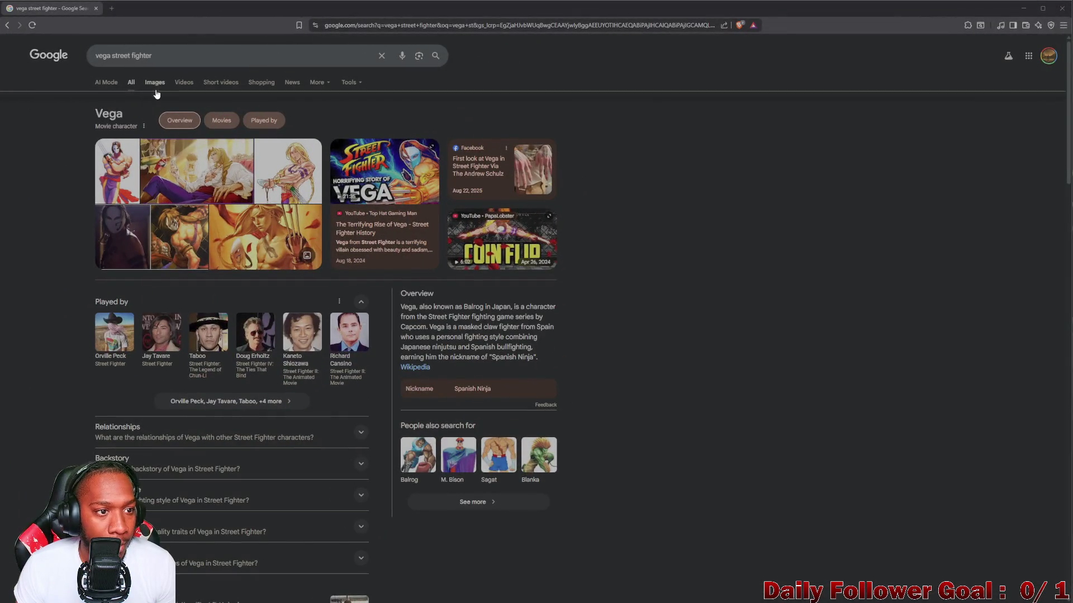
{"action": "left_click", "coordinate": [150, 85]}
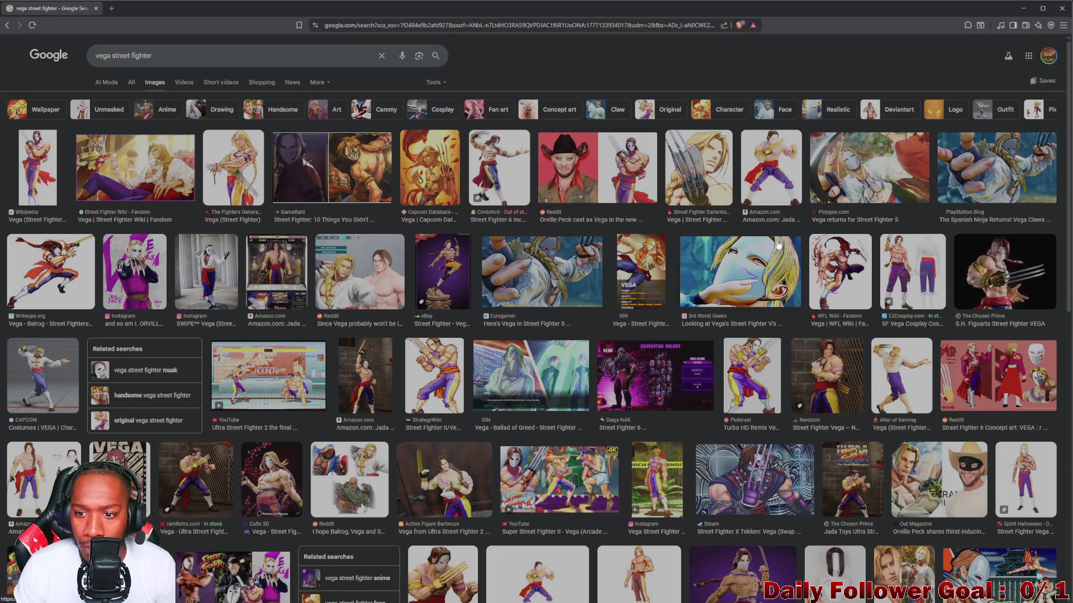
{"action": "left_click", "coordinate": [760, 281]}
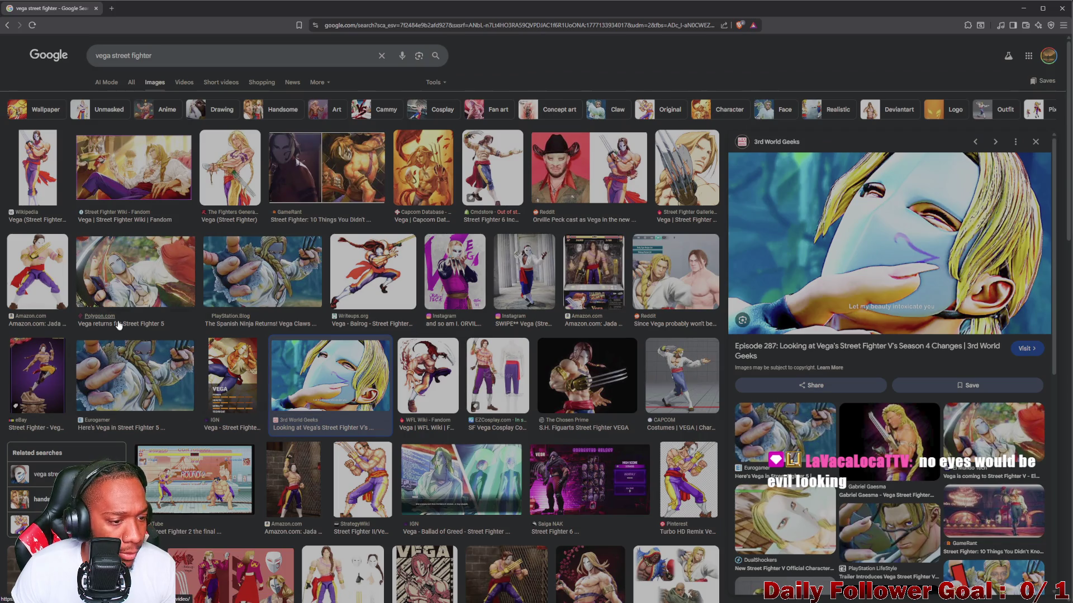
{"action": "left_click", "coordinate": [24, 278]}
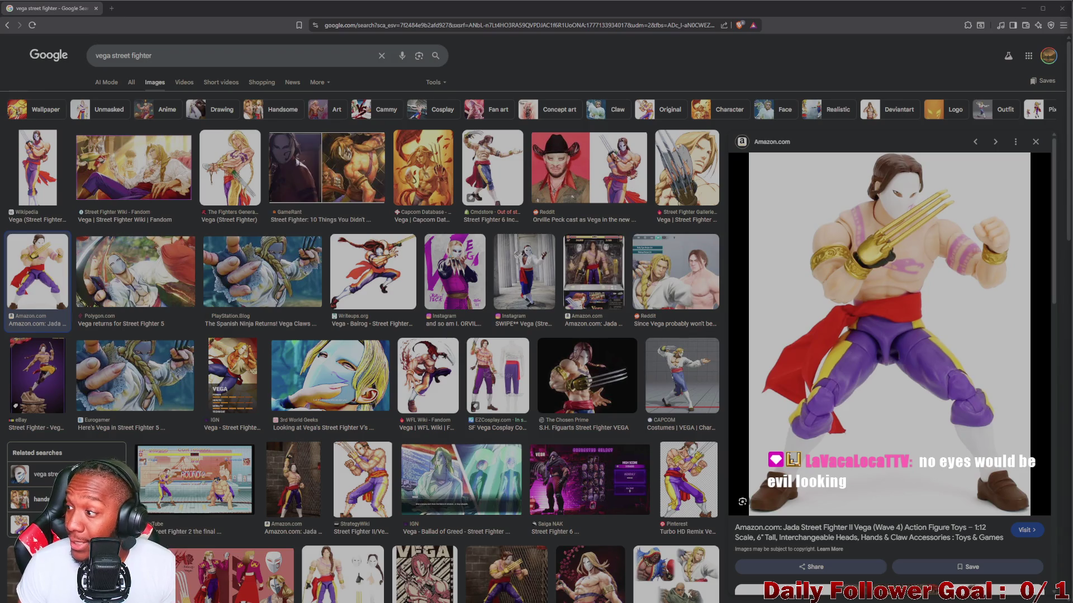
Close the browser to return to Unity and deselect the Distortion Shader asset
{"action": "left_click", "coordinate": [97, 9]}
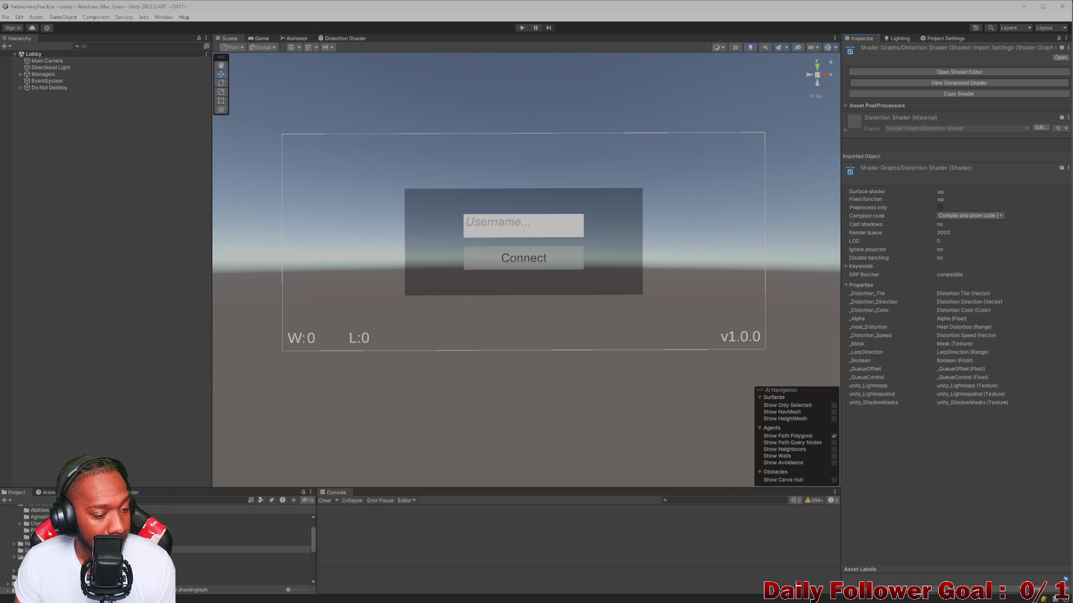
{"action": "left_click", "coordinate": [130, 261]}
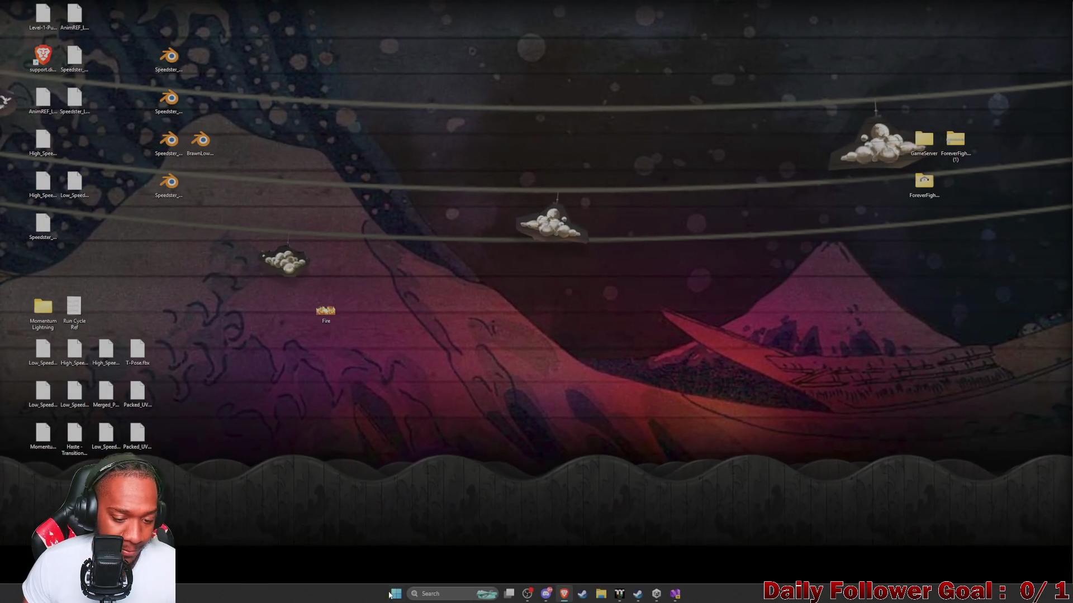
Launch ZBrush 2022 by searching 'zbru' from the Windows Start menu
{"action": "left_click", "coordinate": [396, 594]}
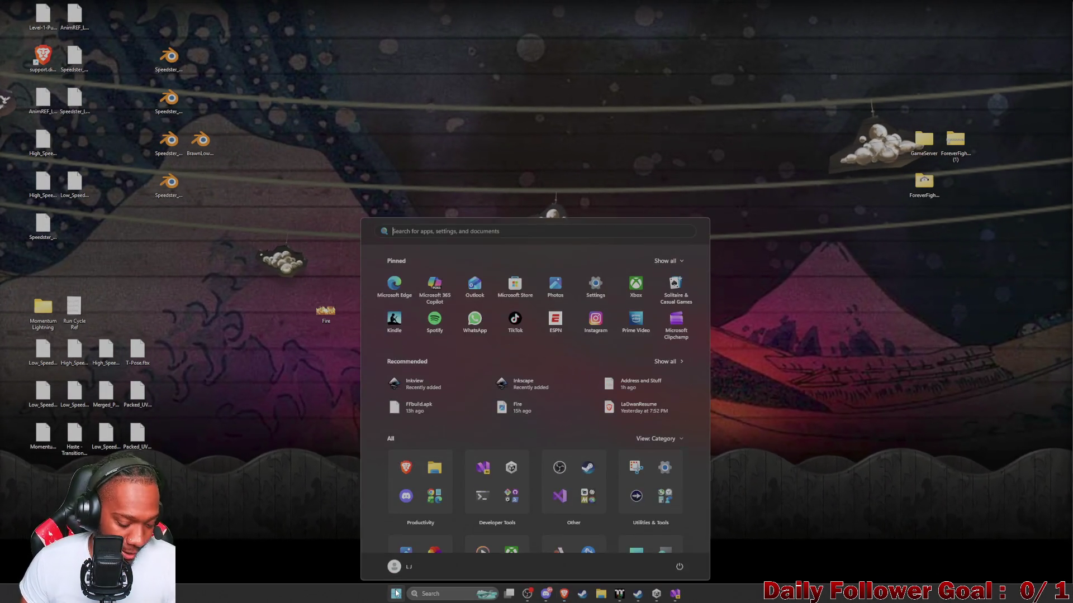
{"action": "type", "text": "zbru"}
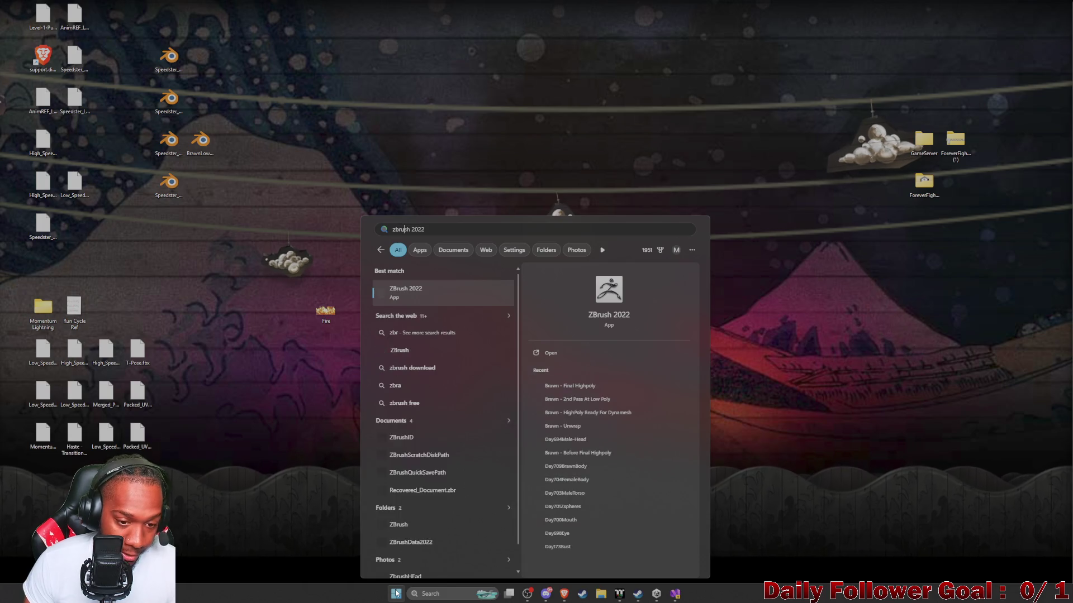
{"action": "key", "text": "Return"}
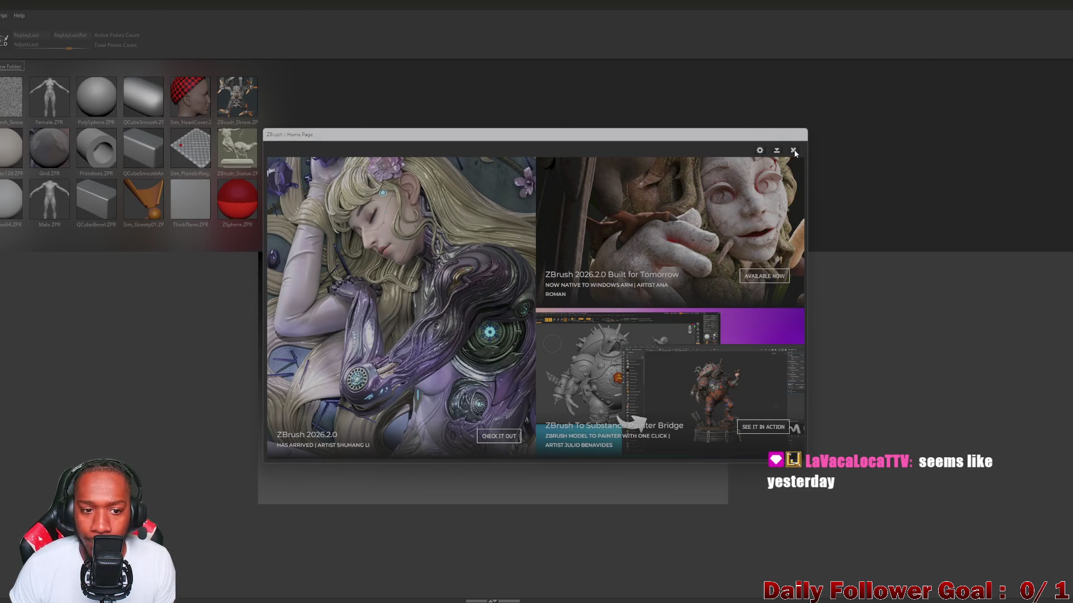
Close the ZBrush Home Page and restore the window, moving it toward the lower left
{"action": "left_click", "coordinate": [795, 148]}
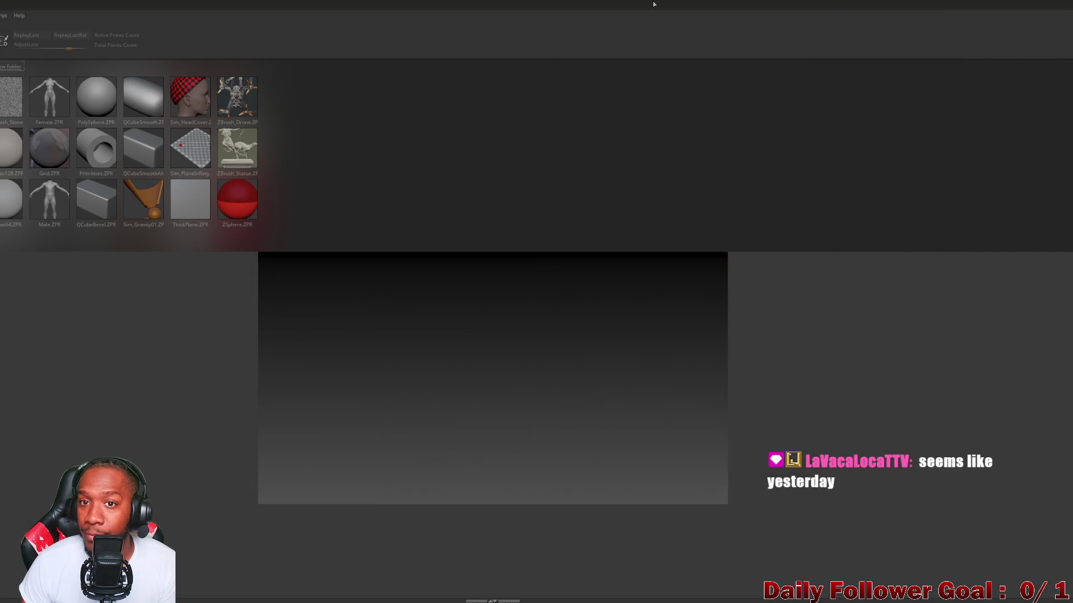
{"action": "double_click", "coordinate": [420, 4]}
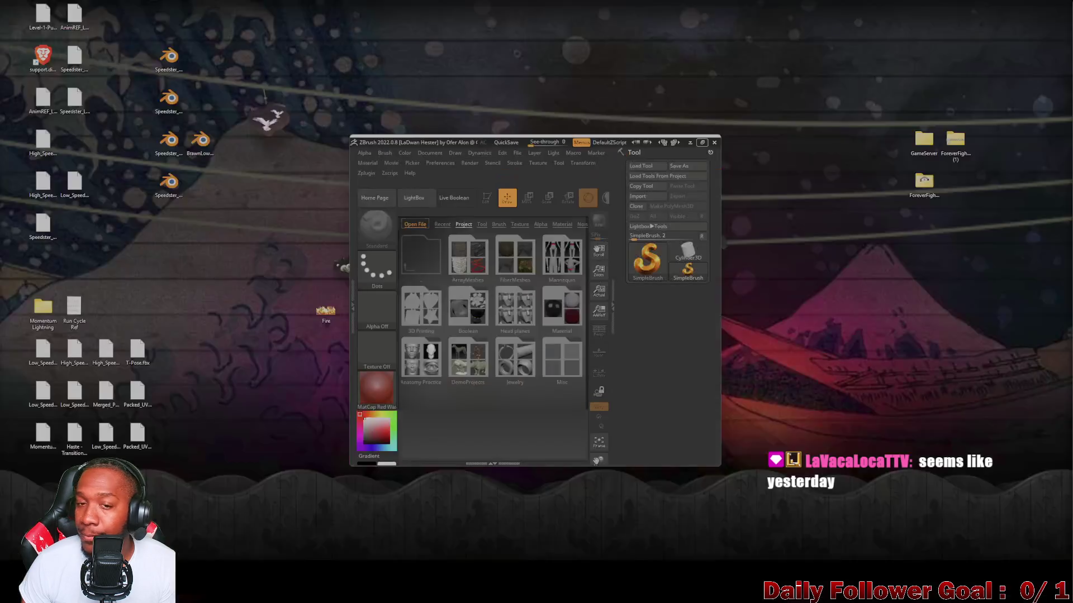
{"action": "mouse_move", "coordinate": [421, 140]}
{"action": "left_mouse_down"}
{"action": "mouse_move", "coordinate": [376, 137]}
{"action": "mouse_move", "coordinate": [484, 142]}
{"action": "mouse_move", "coordinate": [232, 1]}
{"action": "mouse_move", "coordinate": [220, 425]}
{"action": "mouse_move", "coordinate": [249, 602]}
{"action": "left_mouse_up"}
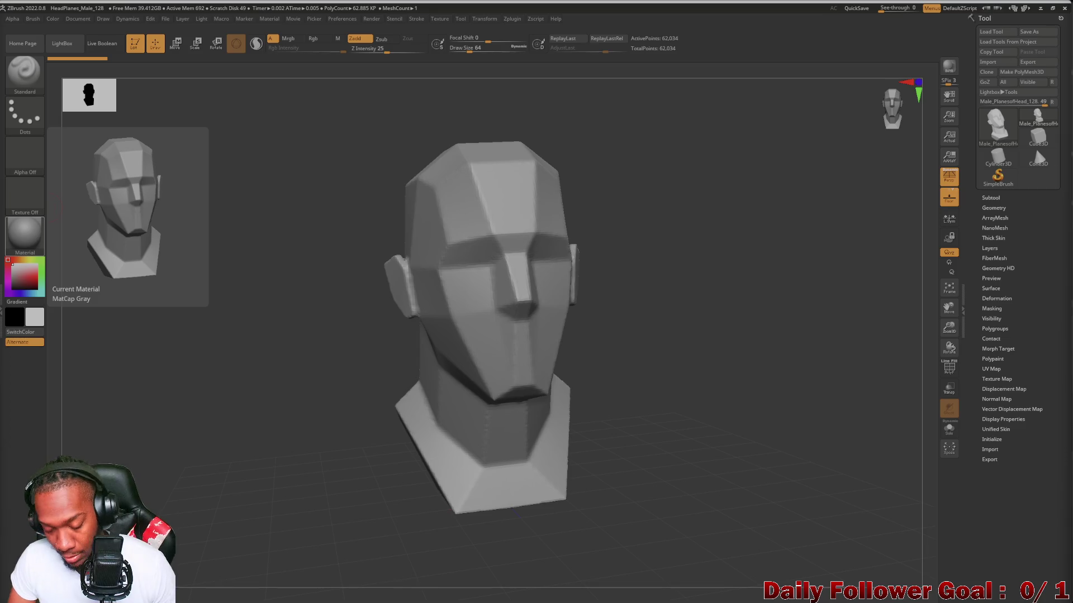
{"action": "mouse_move", "coordinate": [359, 352]}
{"action": "left_mouse_down"}
{"action": "mouse_move", "coordinate": [304, 356]}
{"action": "mouse_move", "coordinate": [304, 318]}
{"action": "mouse_move", "coordinate": [347, 342]}
{"action": "mouse_move", "coordinate": [293, 402]}
{"action": "mouse_move", "coordinate": [242, 426]}
{"action": "mouse_move", "coordinate": [259, 407]}
{"action": "mouse_move", "coordinate": [153, 338]}
{"action": "mouse_move", "coordinate": [220, 378]}
{"action": "mouse_move", "coordinate": [236, 326]}
{"action": "left_mouse_up"}
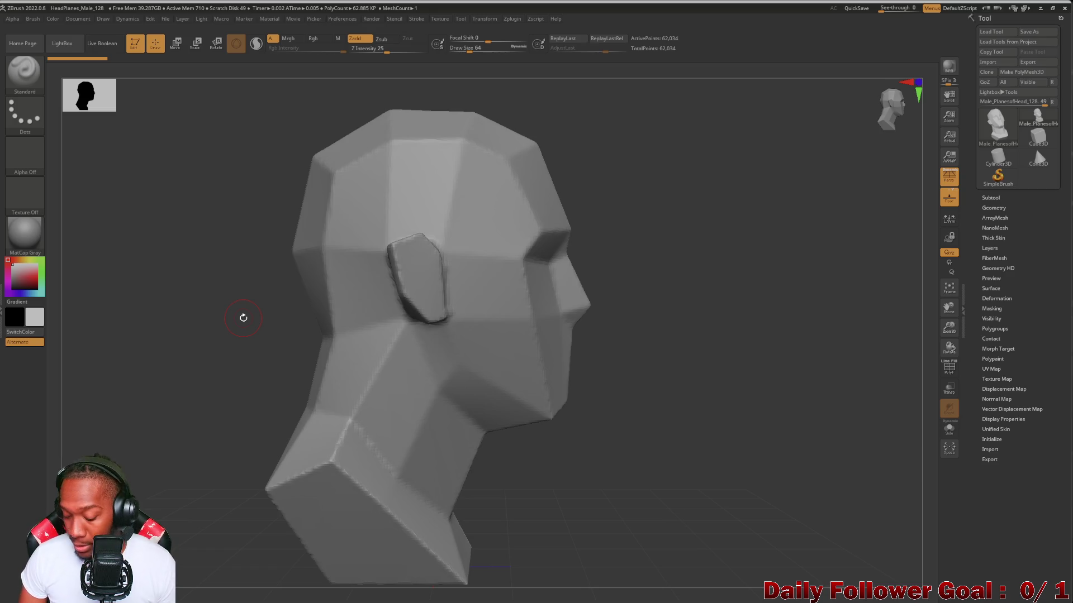
{"action": "mouse_move", "coordinate": [240, 360]}
{"action": "left_mouse_down"}
{"action": "mouse_move", "coordinate": [223, 395]}
{"action": "mouse_move", "coordinate": [263, 343]}
{"action": "mouse_move", "coordinate": [275, 423]}
{"action": "left_mouse_up"}
{"action": "mouse_move", "coordinate": [215, 394]}
{"action": "left_mouse_down"}
{"action": "mouse_move", "coordinate": [249, 433]}
{"action": "mouse_move", "coordinate": [246, 378]}
{"action": "mouse_move", "coordinate": [223, 410]}
{"action": "mouse_move", "coordinate": [186, 329]}
{"action": "mouse_move", "coordinate": [216, 307]}
{"action": "mouse_move", "coordinate": [468, 372]}
{"action": "left_mouse_up"}
{"action": "key", "text": "f"}
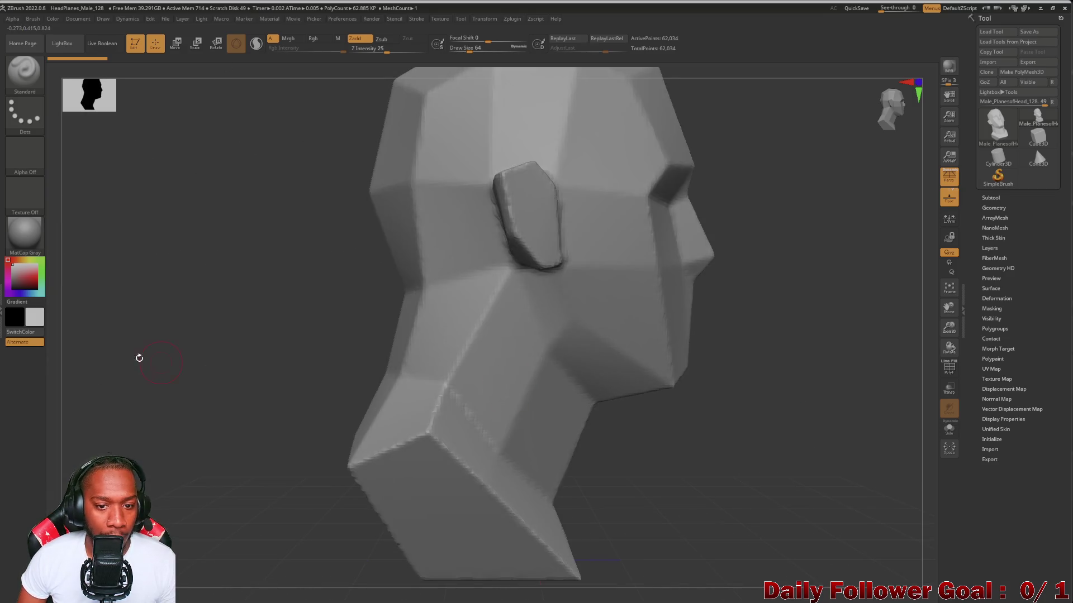
{"action": "left_click_drag", "start_coordinate": [146, 360], "coordinate": [112, 318]}
{"action": "mouse_move", "coordinate": [225, 376]}
{"action": "left_mouse_down"}
{"action": "mouse_move", "coordinate": [223, 365]}
{"action": "mouse_move", "coordinate": [223, 434]}
{"action": "mouse_move", "coordinate": [263, 376]}
{"action": "mouse_move", "coordinate": [215, 376]}
{"action": "mouse_move", "coordinate": [234, 395]}
{"action": "left_mouse_up"}
{"action": "mouse_move", "coordinate": [258, 333]}
{"action": "left_mouse_down"}
{"action": "mouse_move", "coordinate": [259, 360]}
{"action": "mouse_move", "coordinate": [239, 378]}
{"action": "mouse_move", "coordinate": [216, 342]}
{"action": "mouse_move", "coordinate": [224, 379]}
{"action": "mouse_move", "coordinate": [223, 324]}
{"action": "mouse_move", "coordinate": [235, 313]}
{"action": "mouse_move", "coordinate": [211, 366]}
{"action": "mouse_move", "coordinate": [217, 386]}
{"action": "left_mouse_up"}
{"action": "left_click_drag", "start_coordinate": [214, 319], "coordinate": [215, 341]}
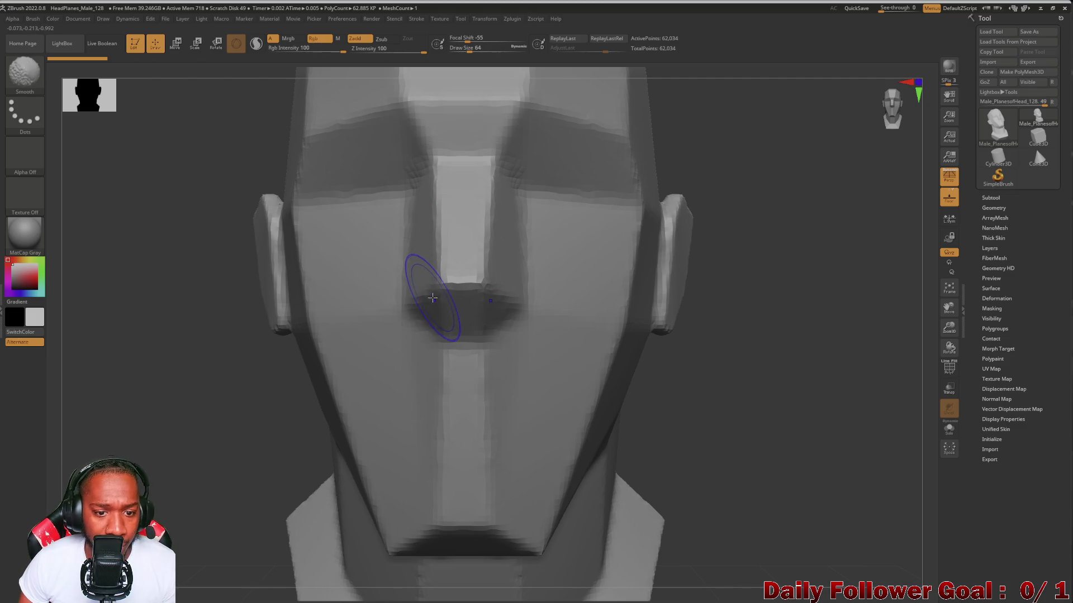
Carve and deepen the nostrils at the base of the nose
{"action": "mouse_move", "coordinate": [407, 288]}
{"action": "left_mouse_down"}
{"action": "mouse_move", "coordinate": [406, 326]}
{"action": "mouse_move", "coordinate": [413, 308]}
{"action": "left_mouse_up"}
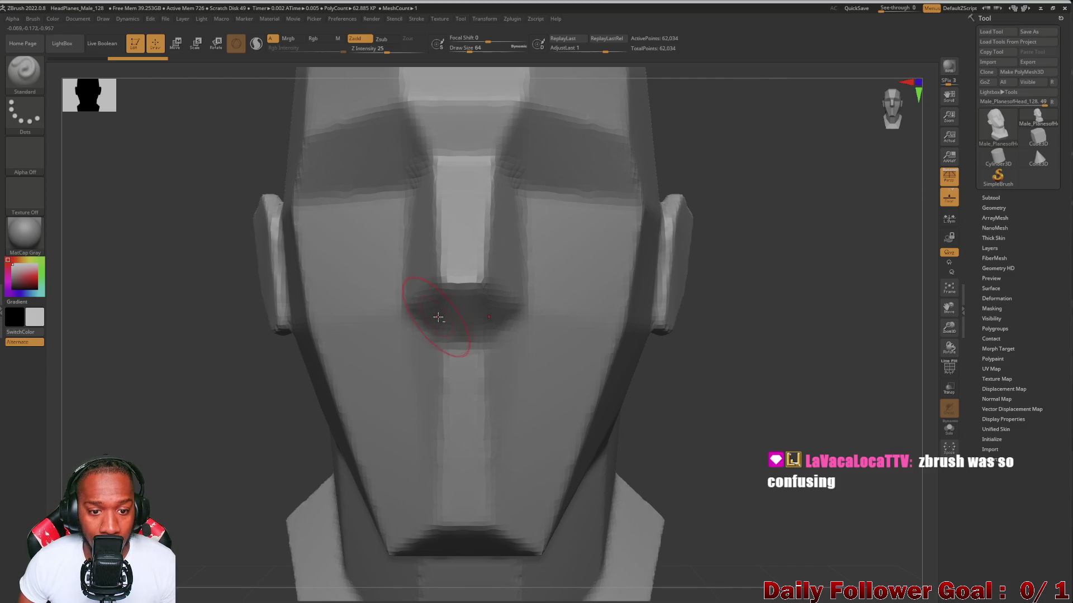
{"action": "left_click_drag", "start_coordinate": [441, 307], "coordinate": [413, 338]}
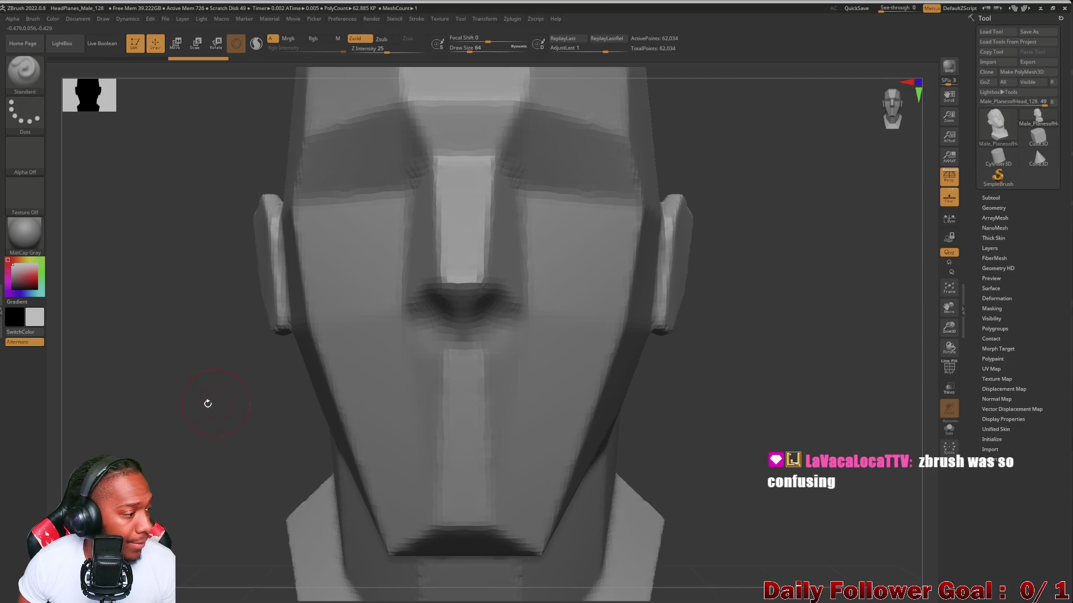
{"action": "left_click_drag", "start_coordinate": [157, 353], "coordinate": [173, 414]}
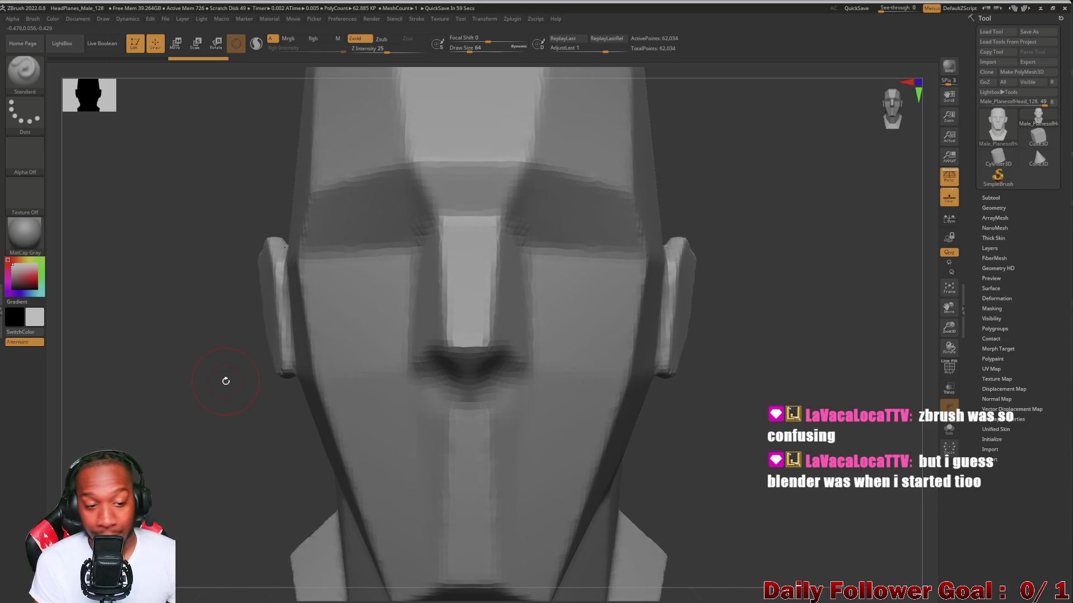
{"action": "mouse_move", "coordinate": [107, 262]}
{"action": "left_mouse_down"}
{"action": "mouse_move", "coordinate": [115, 296]}
{"action": "mouse_move", "coordinate": [263, 281]}
{"action": "left_mouse_up"}
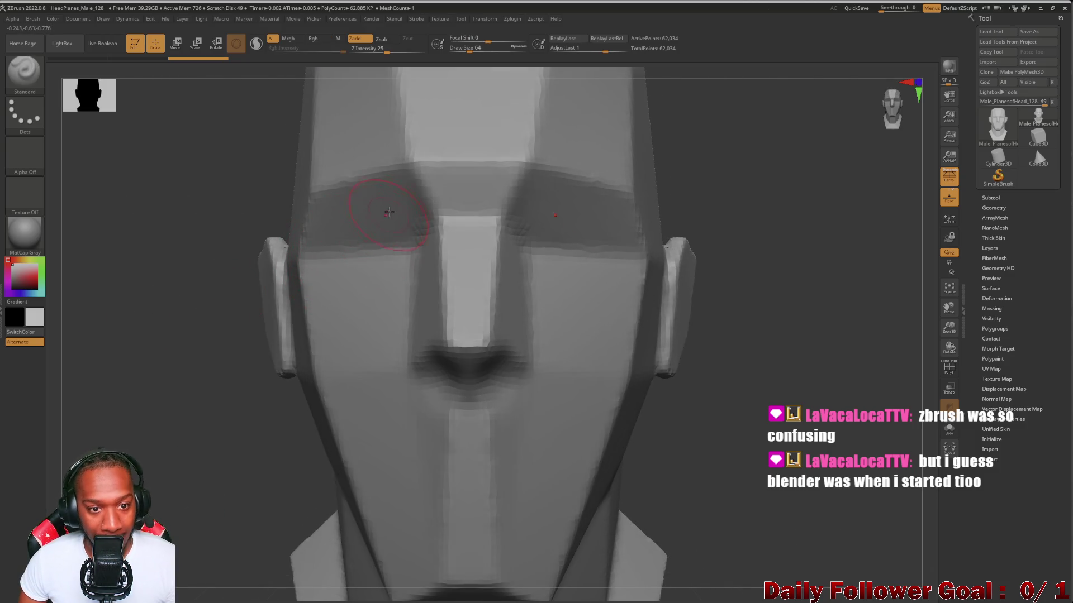
Deepen the brow ridges and eye sockets, then smooth the brow
{"action": "mouse_move", "coordinate": [388, 196]}
{"action": "left_mouse_down"}
{"action": "mouse_move", "coordinate": [384, 160]}
{"action": "mouse_move", "coordinate": [355, 168]}
{"action": "mouse_move", "coordinate": [397, 181]}
{"action": "mouse_move", "coordinate": [413, 169]}
{"action": "mouse_move", "coordinate": [357, 195]}
{"action": "mouse_move", "coordinate": [332, 187]}
{"action": "mouse_move", "coordinate": [326, 201]}
{"action": "left_mouse_up"}
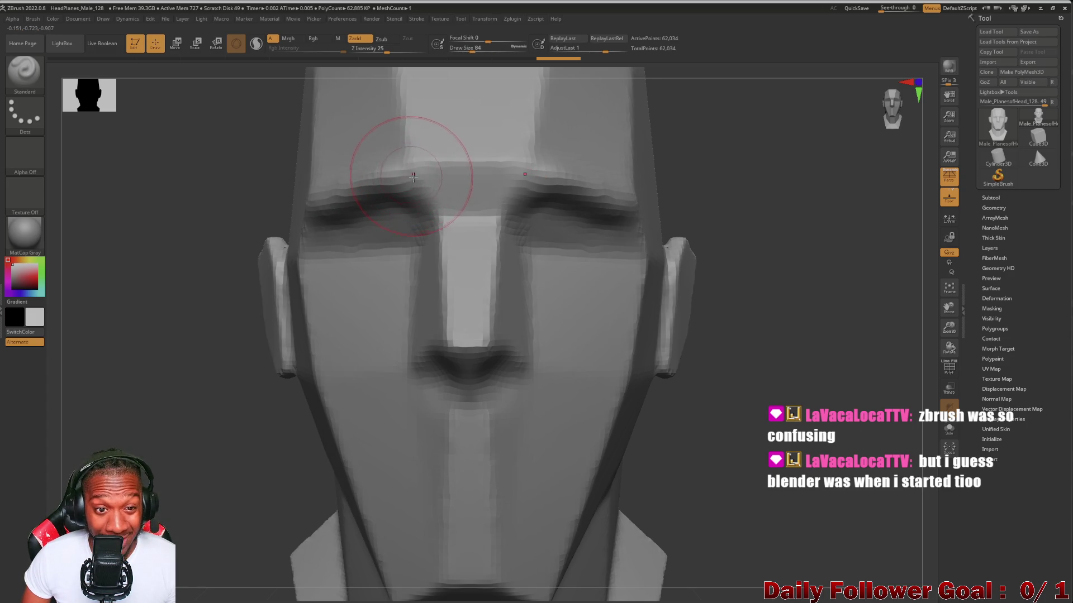
{"action": "left_click_drag", "start_coordinate": [359, 170], "coordinate": [313, 195]}
{"action": "left_click_drag", "start_coordinate": [220, 196], "coordinate": [184, 222]}
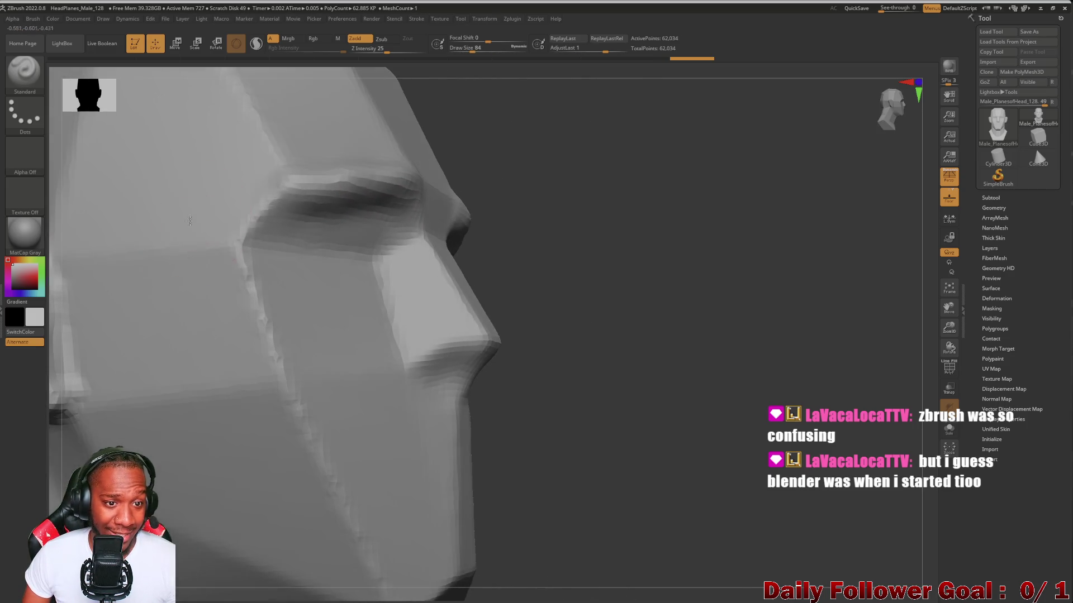
{"action": "key", "text": "shift"}
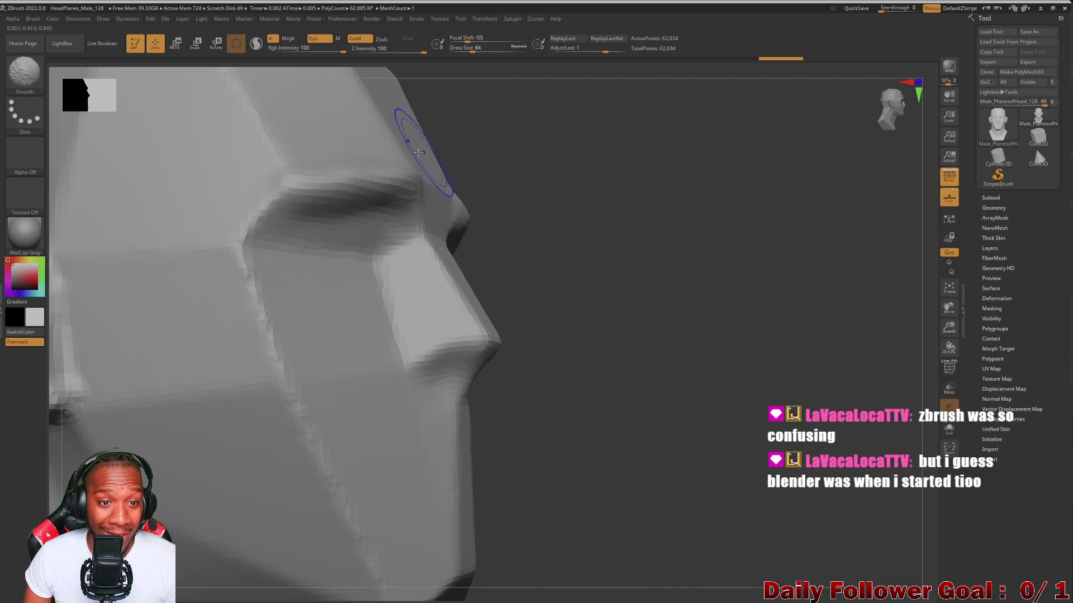
{"action": "mouse_move", "coordinate": [503, 168]}
{"action": "left_mouse_down"}
{"action": "mouse_move", "coordinate": [291, 212]}
{"action": "mouse_move", "coordinate": [152, 259]}
{"action": "mouse_move", "coordinate": [127, 216]}
{"action": "mouse_move", "coordinate": [153, 204]}
{"action": "mouse_move", "coordinate": [134, 199]}
{"action": "mouse_move", "coordinate": [148, 199]}
{"action": "left_mouse_up"}
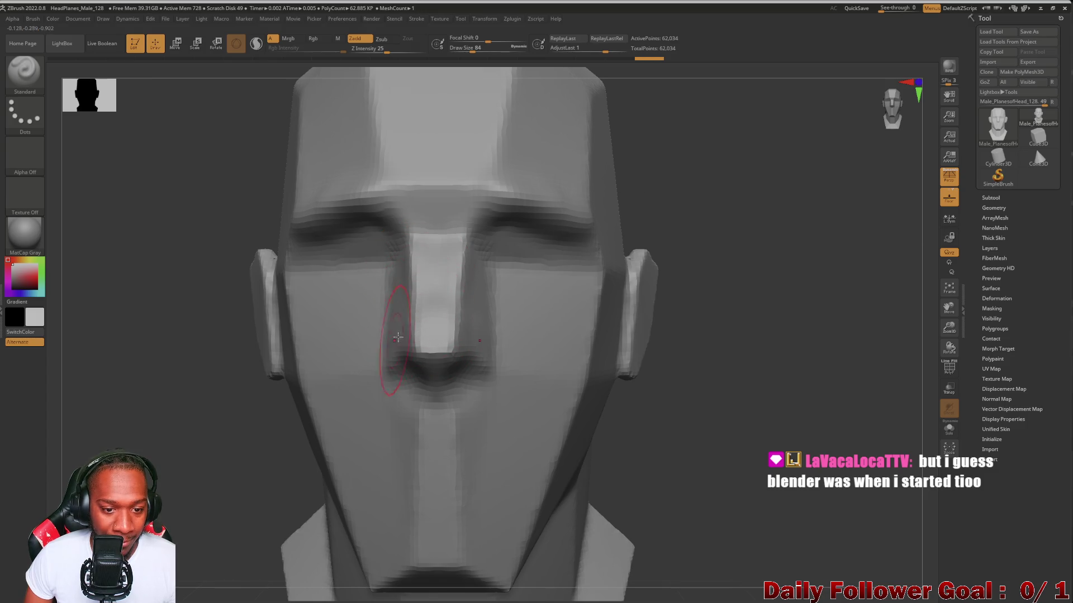
Define the nostril sides and reshape the nose bridge, then enlarge the brush
{"action": "mouse_move", "coordinate": [399, 334]}
{"action": "left_mouse_down"}
{"action": "mouse_move", "coordinate": [384, 364]}
{"action": "mouse_move", "coordinate": [386, 302]}
{"action": "mouse_move", "coordinate": [423, 286]}
{"action": "left_mouse_up"}
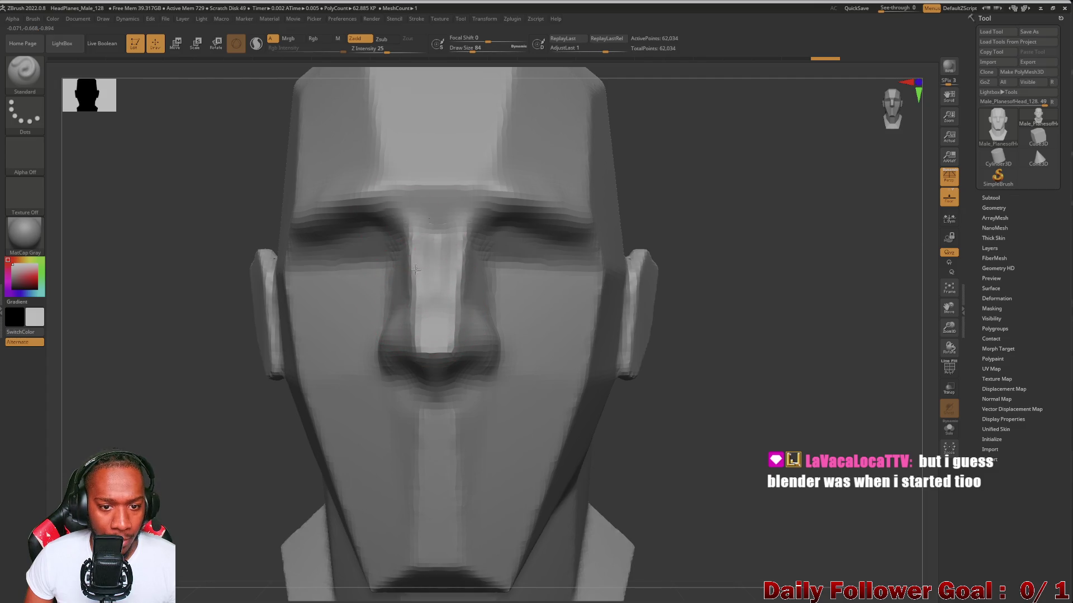
{"action": "left_click_drag", "start_coordinate": [431, 264], "coordinate": [440, 230]}
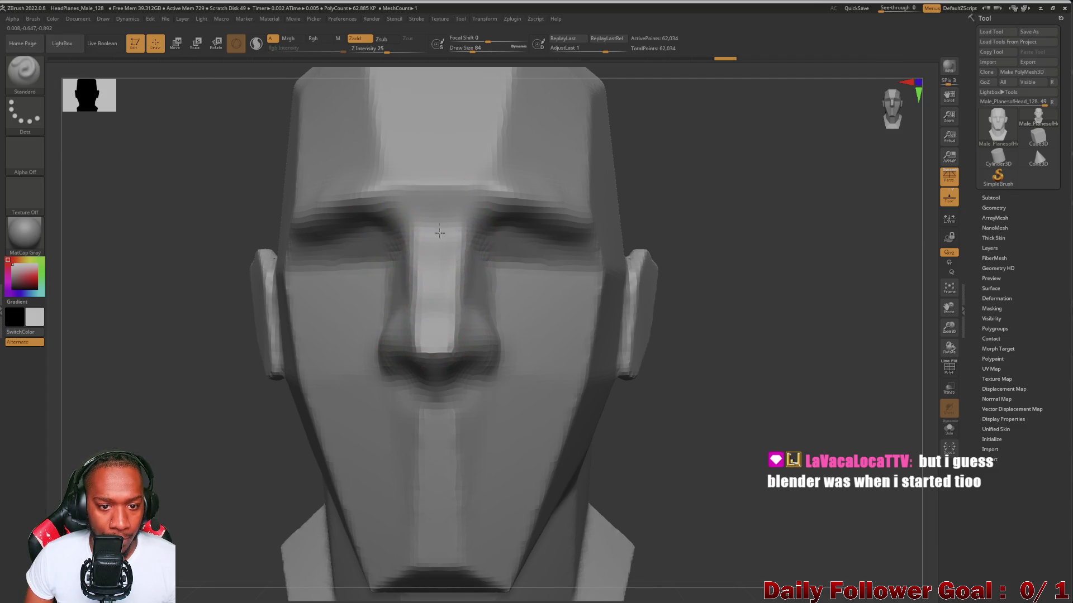
{"action": "mouse_move", "coordinate": [177, 395]}
{"action": "left_mouse_down"}
{"action": "mouse_move", "coordinate": [222, 394]}
{"action": "mouse_move", "coordinate": [142, 205]}
{"action": "mouse_move", "coordinate": [201, 213]}
{"action": "left_mouse_up"}
{"action": "mouse_move", "coordinate": [106, 449]}
{"action": "left_mouse_down"}
{"action": "mouse_move", "coordinate": [120, 436]}
{"action": "mouse_move", "coordinate": [109, 416]}
{"action": "mouse_move", "coordinate": [218, 344]}
{"action": "left_mouse_up"}
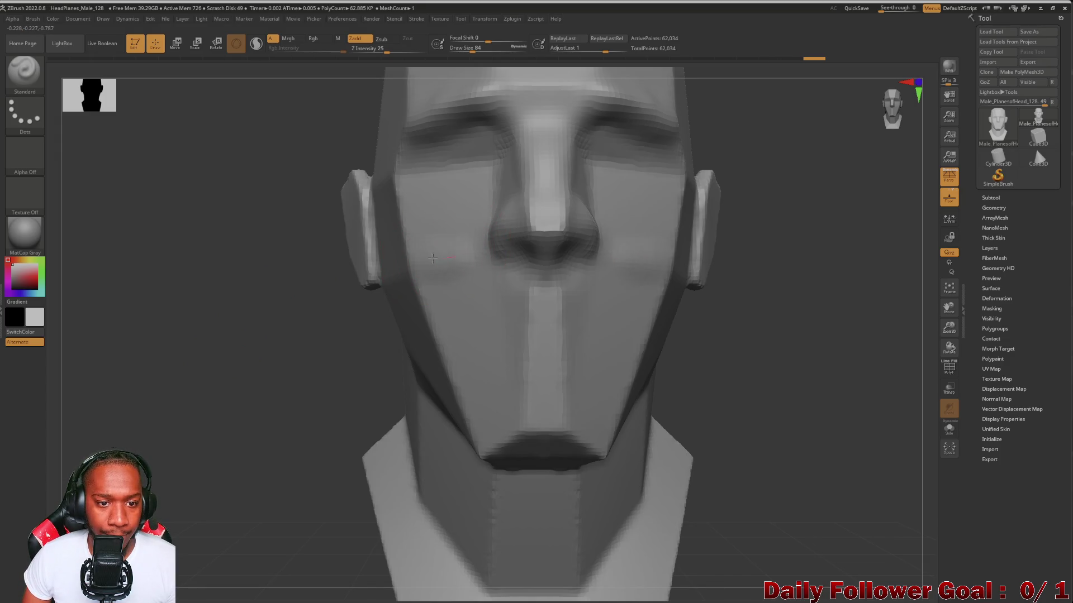
{"action": "key", "text": "bracketright"}
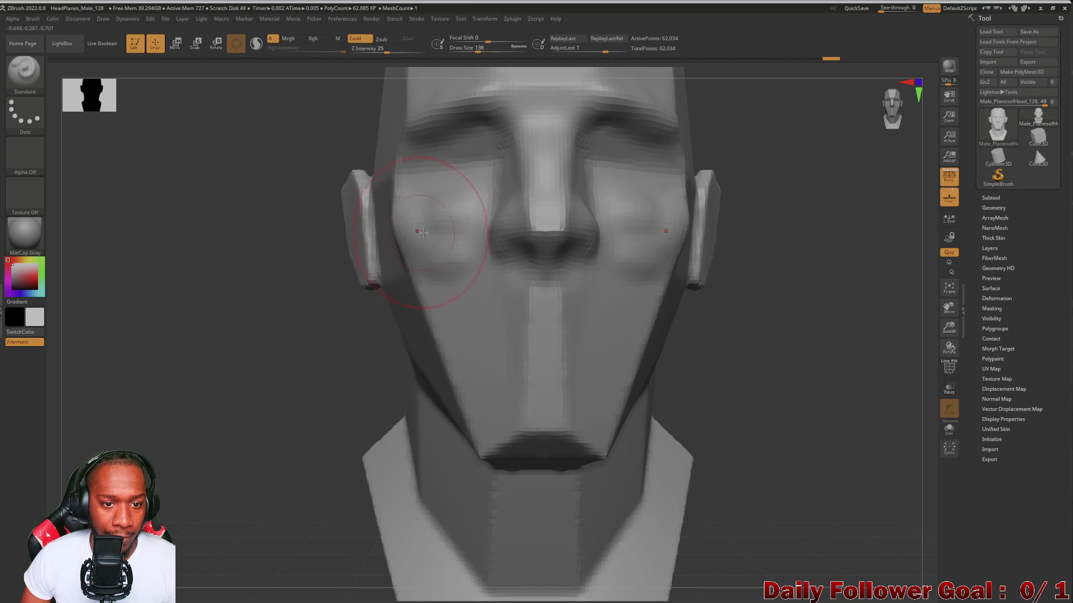
{"action": "left_click_drag", "start_coordinate": [239, 296], "coordinate": [359, 227]}
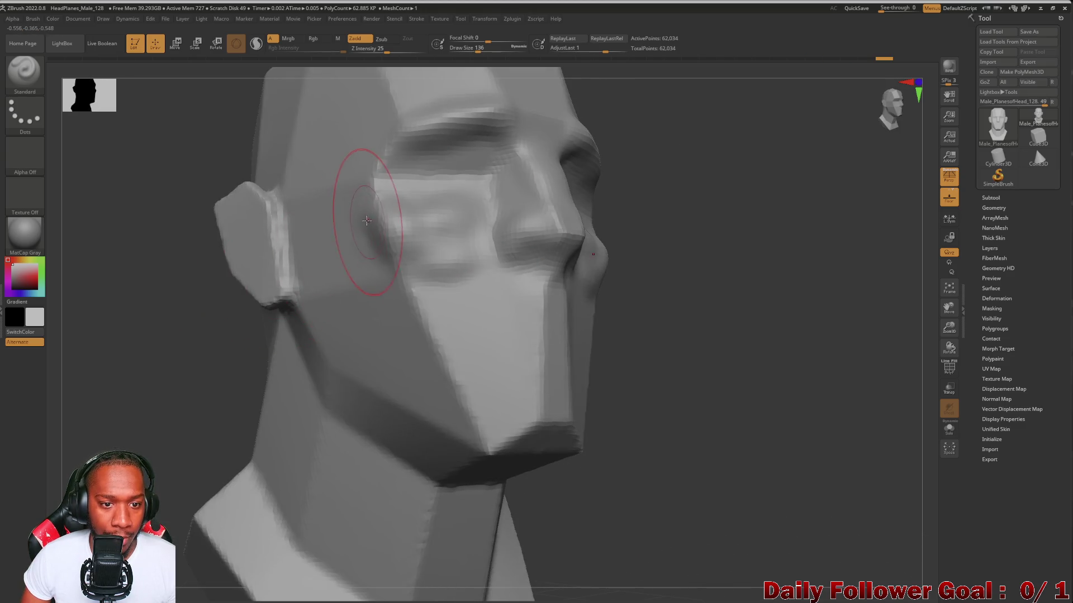
{"action": "key", "text": "shift"}
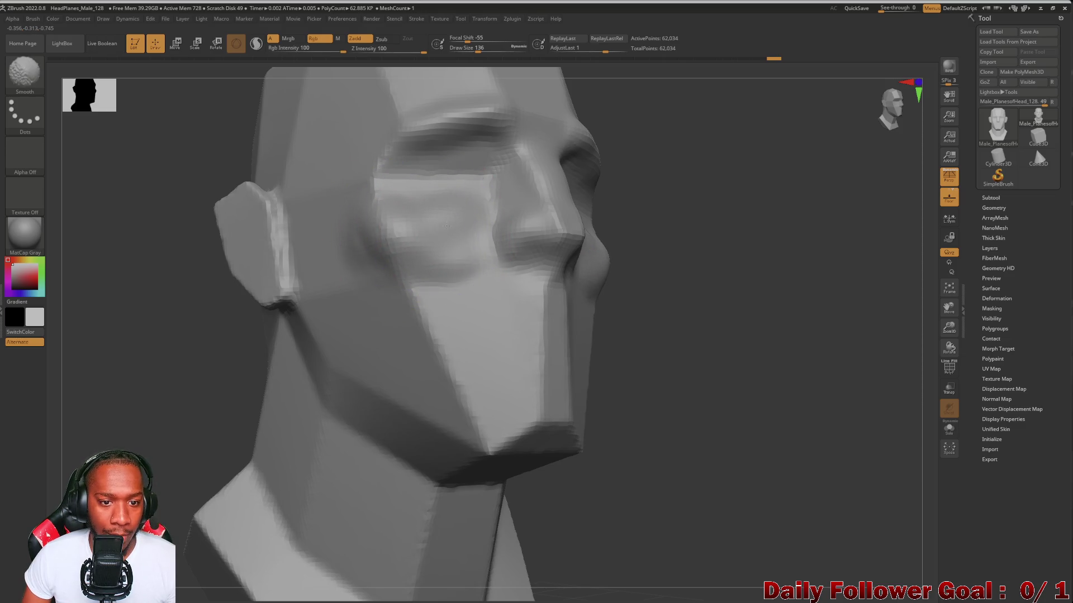
{"action": "mouse_move", "coordinate": [222, 405]}
{"action": "left_mouse_down"}
{"action": "mouse_move", "coordinate": [187, 400]}
{"action": "mouse_move", "coordinate": [184, 367]}
{"action": "mouse_move", "coordinate": [221, 362]}
{"action": "mouse_move", "coordinate": [258, 330]}
{"action": "left_mouse_up"}
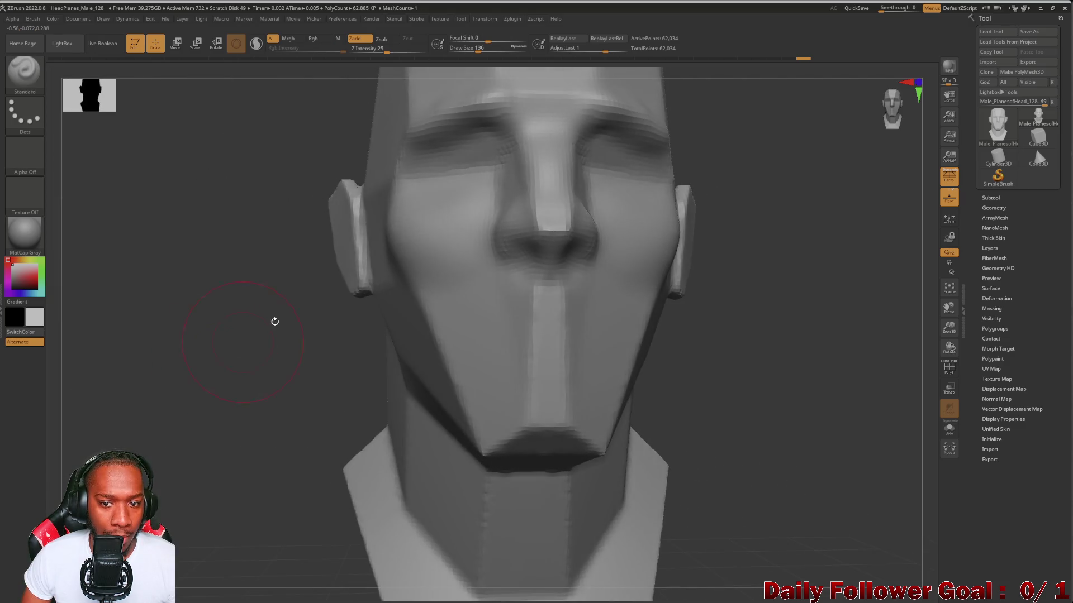
{"action": "mouse_move", "coordinate": [224, 402]}
{"action": "left_mouse_down"}
{"action": "mouse_move", "coordinate": [115, 402]}
{"action": "mouse_move", "coordinate": [610, 366]}
{"action": "mouse_move", "coordinate": [641, 403]}
{"action": "mouse_move", "coordinate": [618, 383]}
{"action": "mouse_move", "coordinate": [308, 408]}
{"action": "left_mouse_up"}
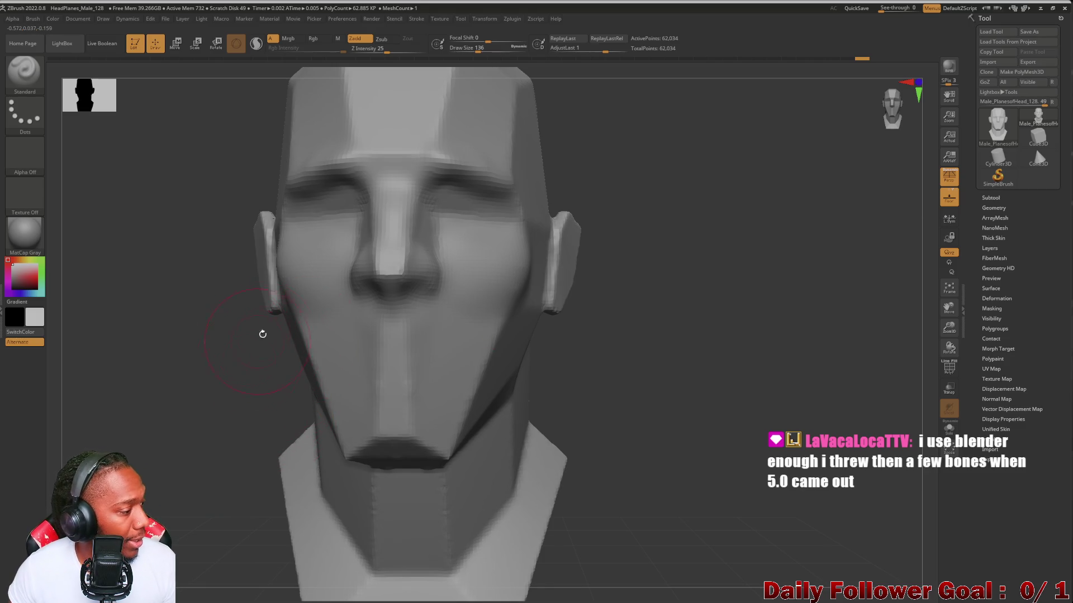
{"action": "mouse_move", "coordinate": [201, 371]}
{"action": "left_mouse_down"}
{"action": "mouse_move", "coordinate": [175, 357]}
{"action": "mouse_move", "coordinate": [191, 410]}
{"action": "left_mouse_up"}
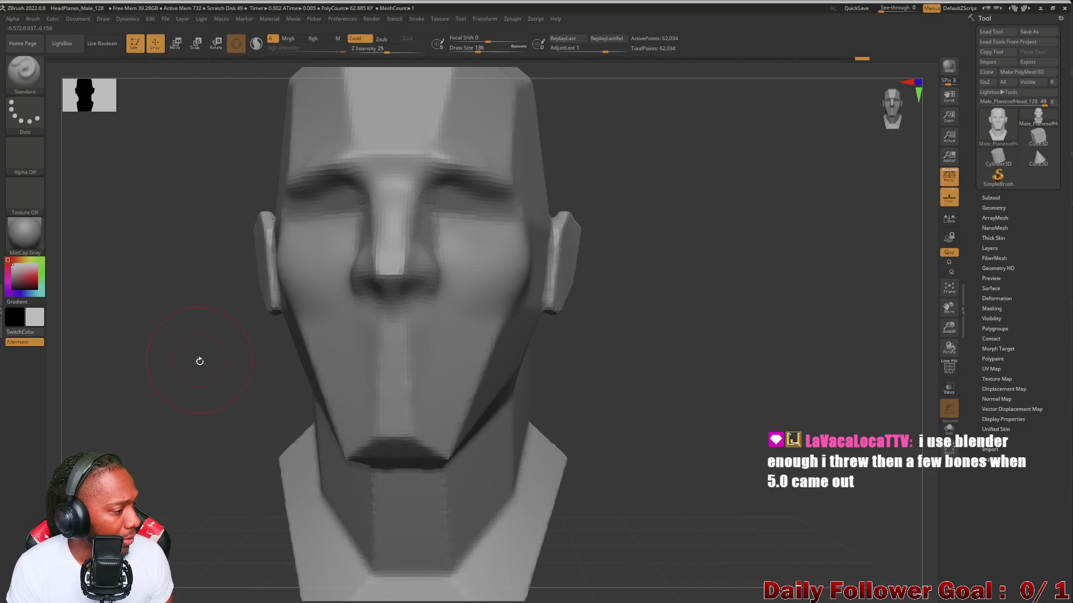
{"action": "mouse_move", "coordinate": [148, 374]}
{"action": "left_mouse_down"}
{"action": "mouse_move", "coordinate": [149, 354]}
{"action": "mouse_move", "coordinate": [144, 391]}
{"action": "mouse_move", "coordinate": [135, 376]}
{"action": "mouse_move", "coordinate": [139, 386]}
{"action": "mouse_move", "coordinate": [359, 385]}
{"action": "left_mouse_up"}
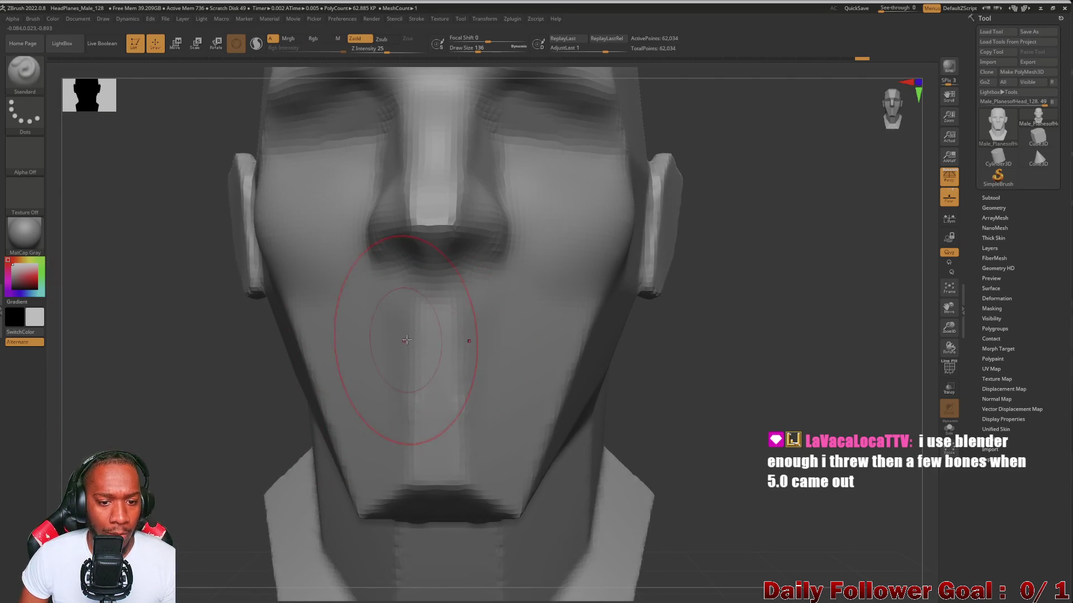
Sculpt the upper lip bump, lip corners and lower lip, checking from several angles
{"action": "mouse_move", "coordinate": [430, 361]}
{"action": "left_mouse_down"}
{"action": "mouse_move", "coordinate": [399, 364]}
{"action": "mouse_move", "coordinate": [436, 364]}
{"action": "mouse_move", "coordinate": [403, 341]}
{"action": "mouse_move", "coordinate": [345, 351]}
{"action": "mouse_move", "coordinate": [336, 366]}
{"action": "mouse_move", "coordinate": [383, 358]}
{"action": "mouse_move", "coordinate": [329, 386]}
{"action": "left_mouse_up"}
{"action": "mouse_move", "coordinate": [386, 351]}
{"action": "left_mouse_down"}
{"action": "mouse_move", "coordinate": [423, 349]}
{"action": "mouse_move", "coordinate": [436, 294]}
{"action": "left_mouse_up"}
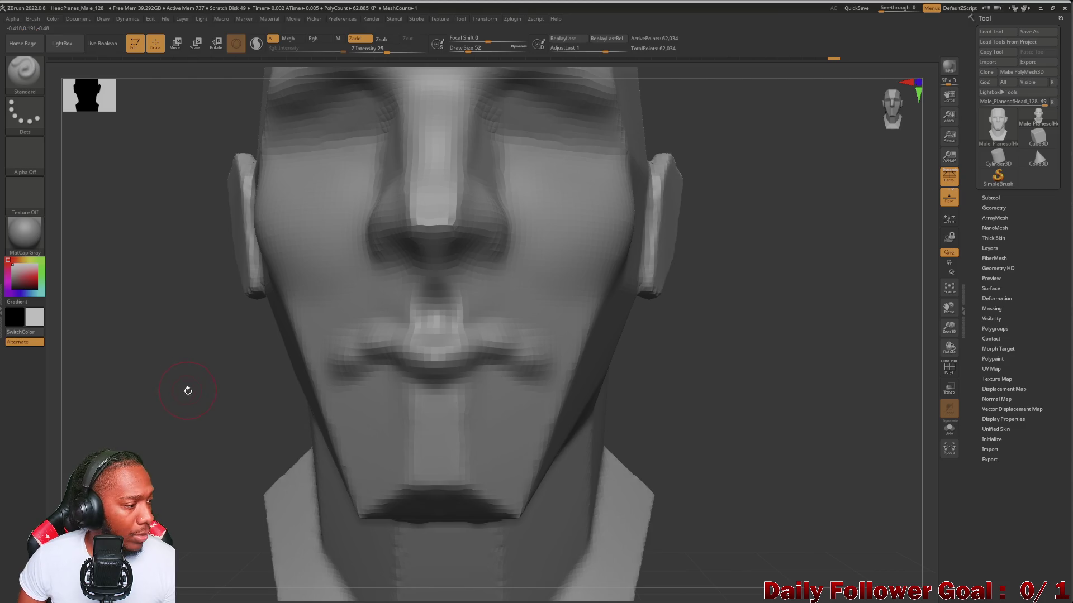
{"action": "mouse_move", "coordinate": [156, 396]}
{"action": "left_mouse_down"}
{"action": "mouse_move", "coordinate": [132, 395]}
{"action": "mouse_move", "coordinate": [326, 355]}
{"action": "left_mouse_up"}
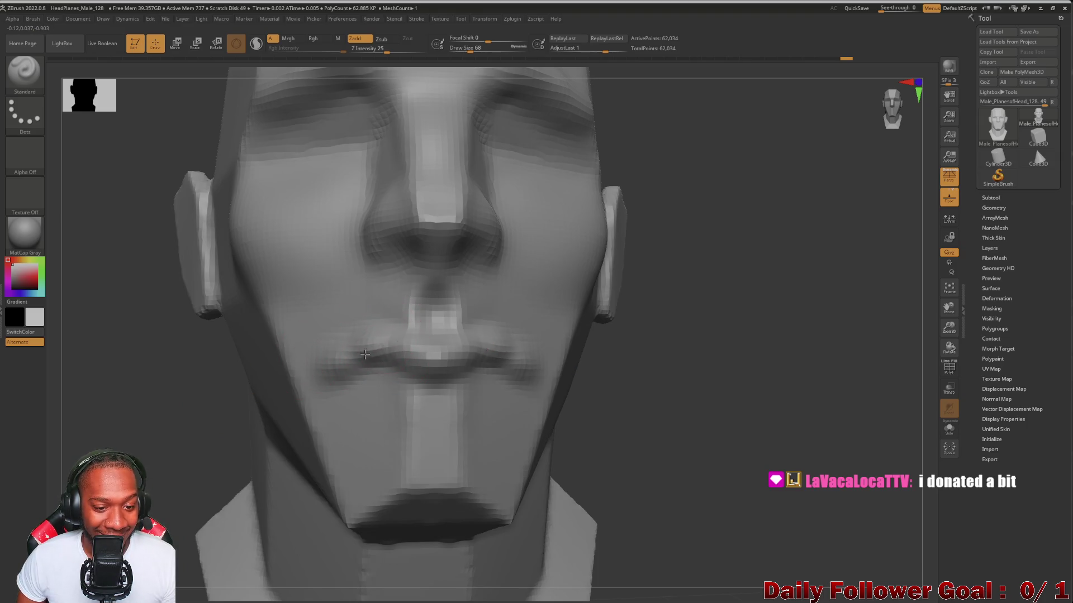
{"action": "mouse_move", "coordinate": [168, 394]}
{"action": "left_mouse_down"}
{"action": "mouse_move", "coordinate": [151, 400]}
{"action": "mouse_move", "coordinate": [185, 391]}
{"action": "mouse_move", "coordinate": [117, 411]}
{"action": "mouse_move", "coordinate": [232, 367]}
{"action": "left_mouse_up"}
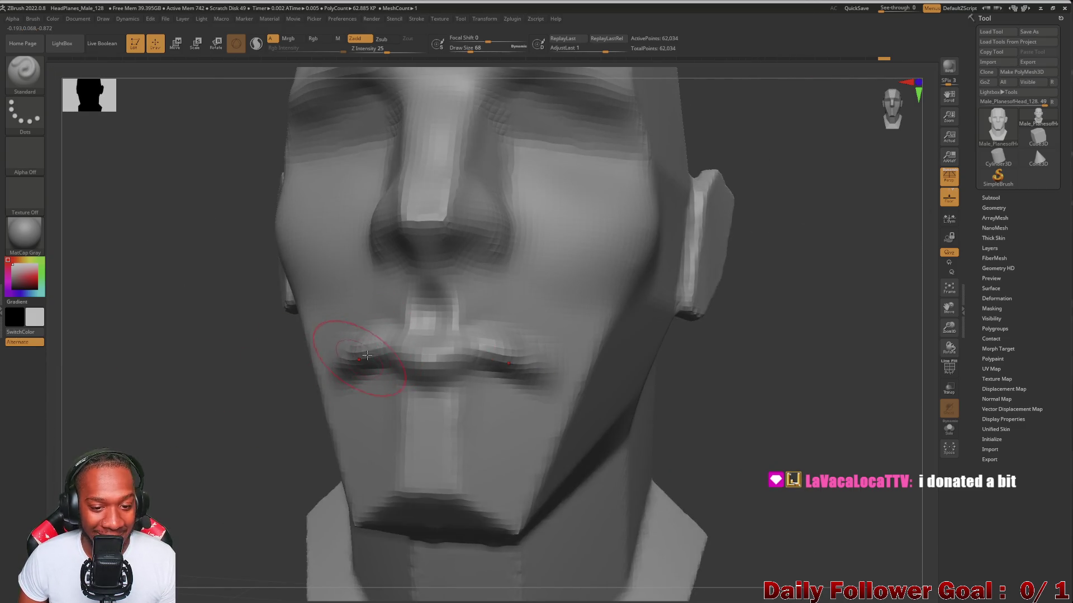
{"action": "mouse_move", "coordinate": [265, 400]}
{"action": "left_mouse_down"}
{"action": "mouse_move", "coordinate": [145, 408]}
{"action": "mouse_move", "coordinate": [195, 368]}
{"action": "left_mouse_up"}
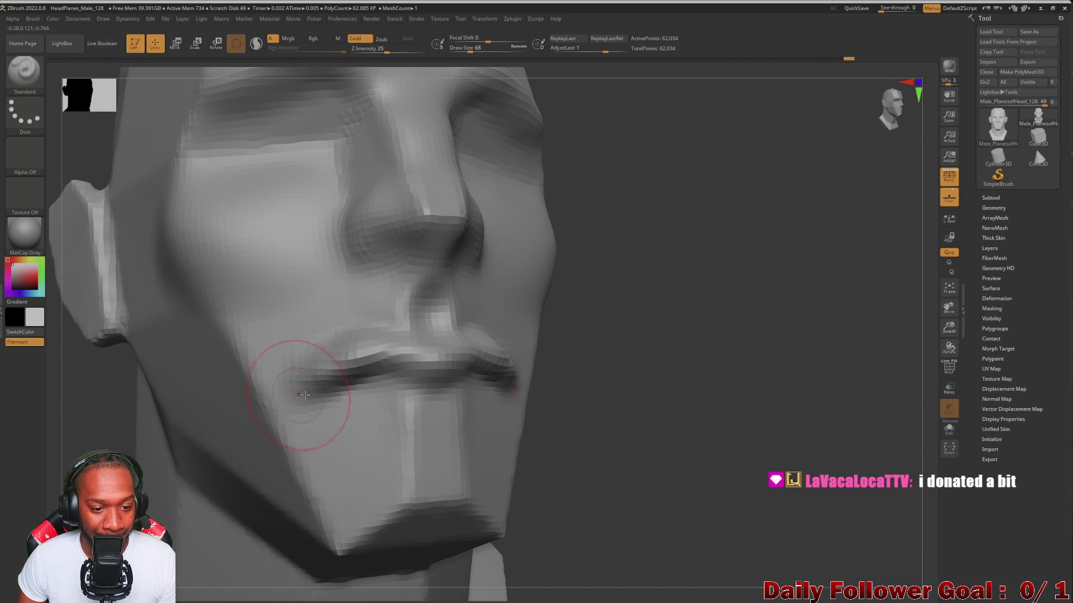
{"action": "mouse_move", "coordinate": [146, 422]}
{"action": "left_mouse_down"}
{"action": "mouse_move", "coordinate": [492, 428]}
{"action": "mouse_move", "coordinate": [415, 414]}
{"action": "left_mouse_up"}
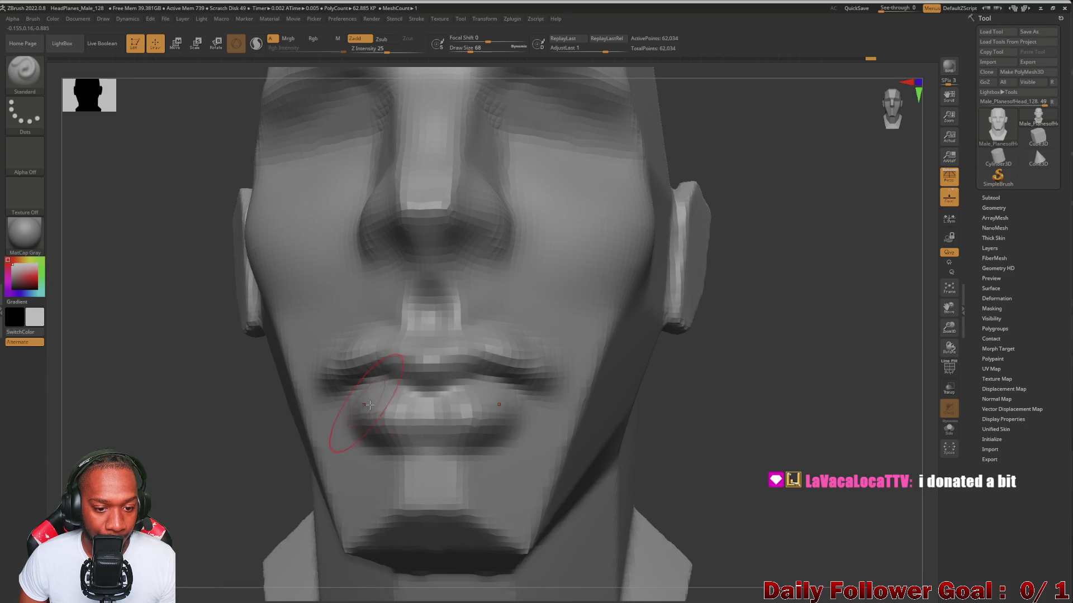
{"action": "mouse_move", "coordinate": [177, 414]}
{"action": "left_mouse_down"}
{"action": "mouse_move", "coordinate": [67, 438]}
{"action": "mouse_move", "coordinate": [79, 438]}
{"action": "mouse_move", "coordinate": [126, 374]}
{"action": "mouse_move", "coordinate": [173, 363]}
{"action": "mouse_move", "coordinate": [141, 376]}
{"action": "mouse_move", "coordinate": [187, 384]}
{"action": "mouse_move", "coordinate": [157, 408]}
{"action": "mouse_move", "coordinate": [347, 360]}
{"action": "left_mouse_up"}
{"action": "key", "text": "f"}
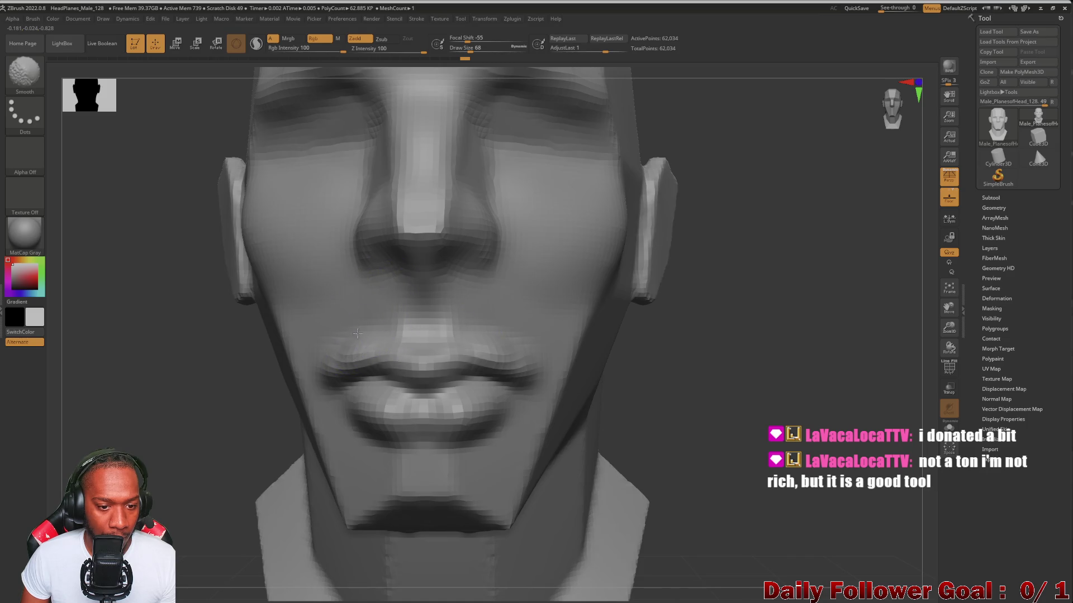
{"action": "left_click_drag", "start_coordinate": [170, 407], "coordinate": [259, 450]}
Smooth the lower lip, chin and the lip surface
{"action": "left_click_drag", "start_coordinate": [370, 440], "coordinate": [447, 458]}
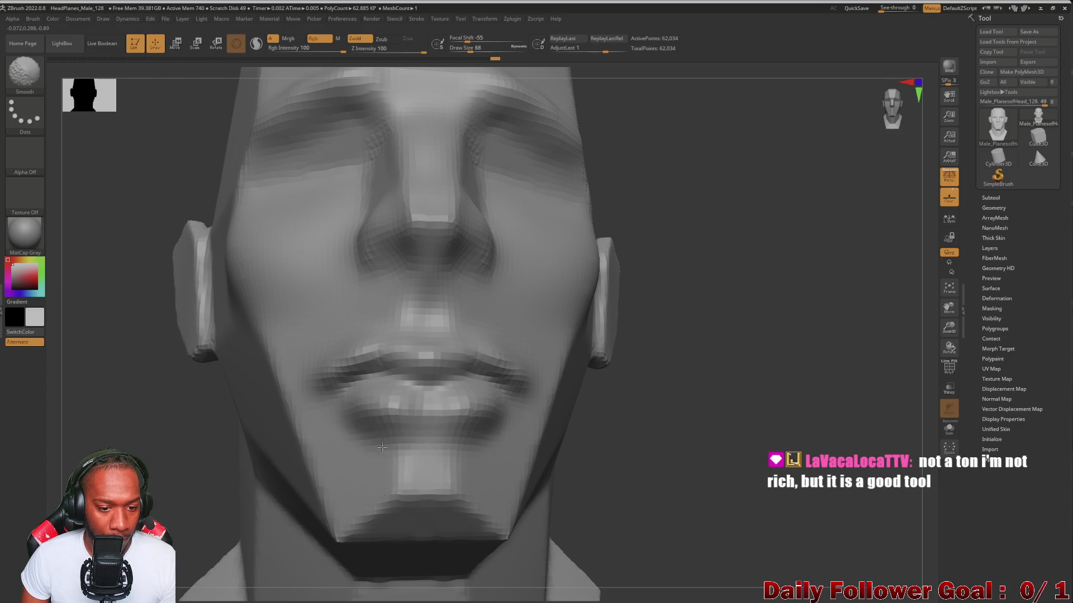
{"action": "mouse_move", "coordinate": [344, 429]}
{"action": "left_mouse_down"}
{"action": "mouse_move", "coordinate": [130, 381]}
{"action": "mouse_move", "coordinate": [155, 388]}
{"action": "mouse_move", "coordinate": [139, 407]}
{"action": "mouse_move", "coordinate": [158, 407]}
{"action": "mouse_move", "coordinate": [162, 492]}
{"action": "mouse_move", "coordinate": [232, 406]}
{"action": "left_mouse_up"}
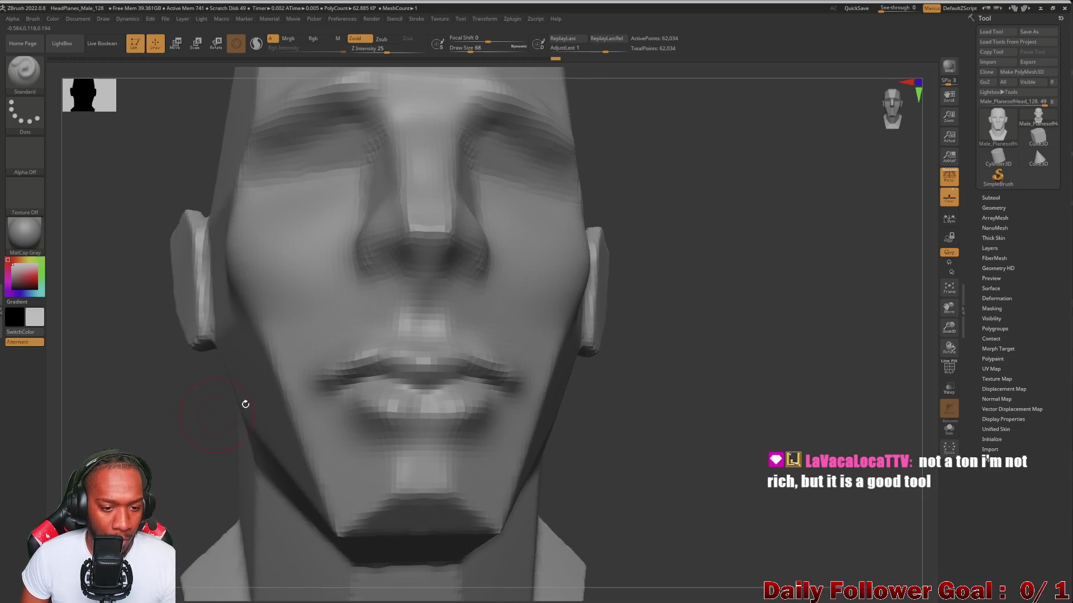
{"action": "key", "text": "shift"}
{"action": "mouse_move", "coordinate": [416, 376]}
{"action": "left_mouse_down"}
{"action": "mouse_move", "coordinate": [455, 378]}
{"action": "mouse_move", "coordinate": [436, 382]}
{"action": "left_mouse_up"}
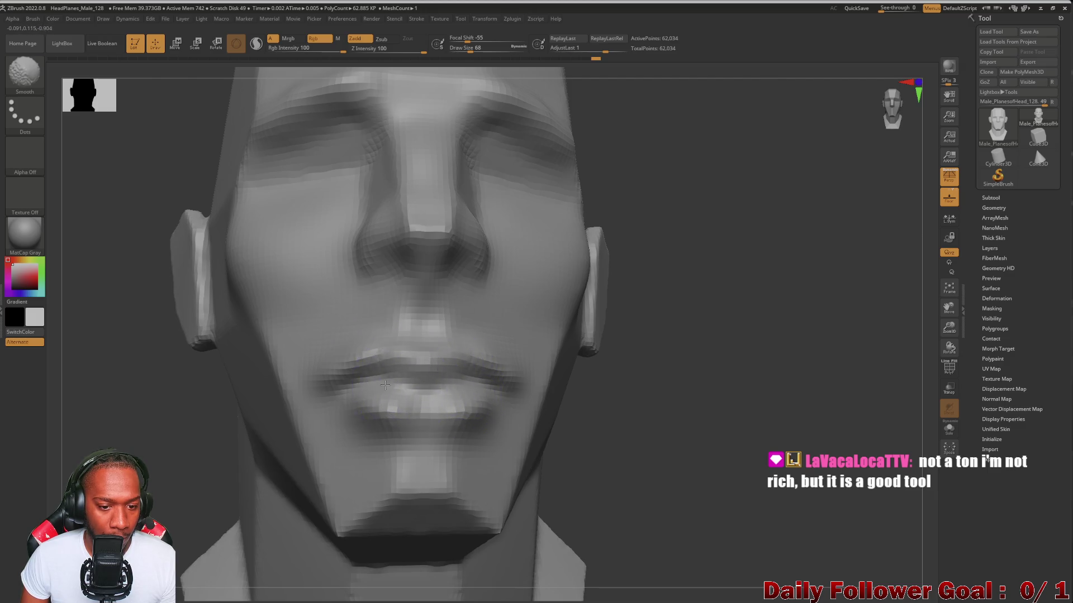
{"action": "left_click_drag", "start_coordinate": [698, 347], "coordinate": [721, 352]}
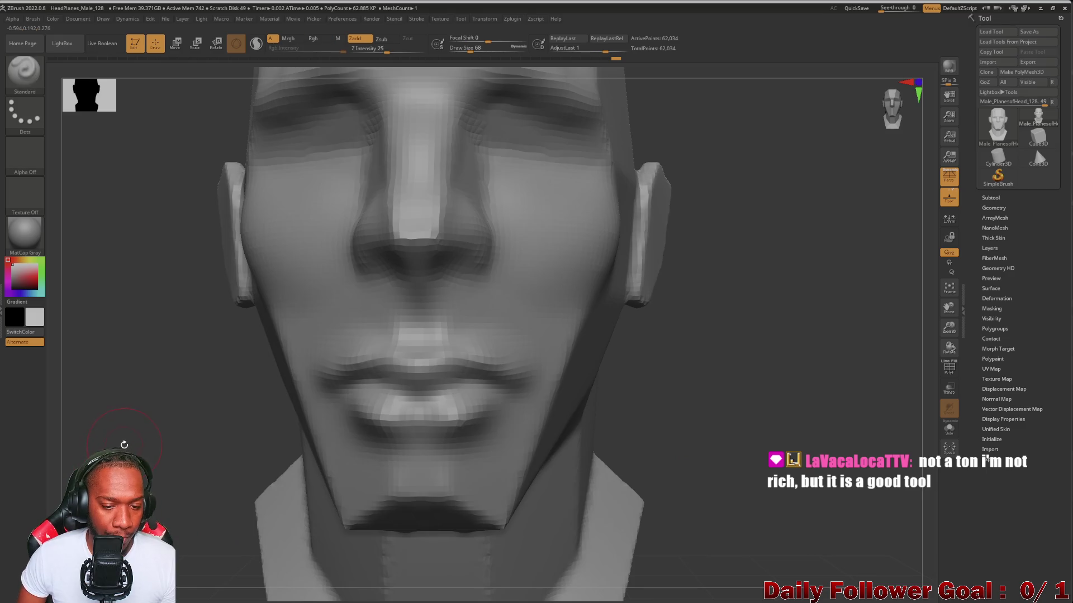
{"action": "key", "text": "f"}
{"action": "mouse_move", "coordinate": [155, 318]}
{"action": "left_mouse_down"}
{"action": "mouse_move", "coordinate": [175, 369]}
{"action": "mouse_move", "coordinate": [103, 412]}
{"action": "mouse_move", "coordinate": [153, 402]}
{"action": "mouse_move", "coordinate": [168, 416]}
{"action": "mouse_move", "coordinate": [161, 394]}
{"action": "mouse_move", "coordinate": [162, 419]}
{"action": "mouse_move", "coordinate": [256, 443]}
{"action": "mouse_move", "coordinate": [347, 495]}
{"action": "left_mouse_up"}
Reshape the chin and lower jaw symmetrically, then smooth the chin from below
{"action": "mouse_move", "coordinate": [297, 421]}
{"action": "left_mouse_down"}
{"action": "mouse_move", "coordinate": [380, 494]}
{"action": "mouse_move", "coordinate": [359, 479]}
{"action": "mouse_move", "coordinate": [359, 493]}
{"action": "mouse_move", "coordinate": [408, 511]}
{"action": "mouse_move", "coordinate": [346, 511]}
{"action": "mouse_move", "coordinate": [334, 523]}
{"action": "left_mouse_up"}
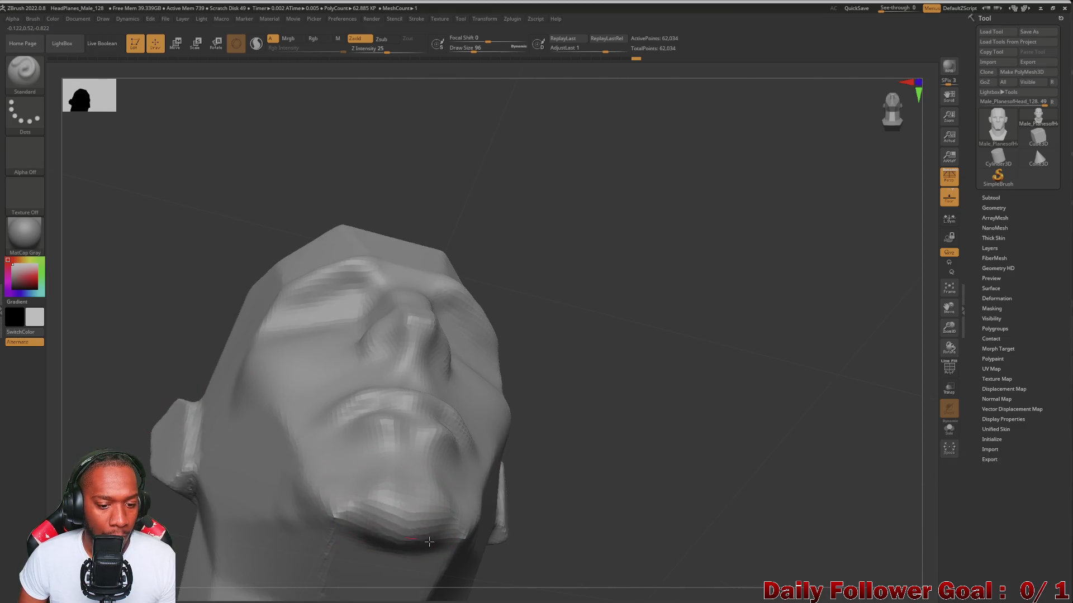
{"action": "left_click_drag", "start_coordinate": [111, 396], "coordinate": [108, 415]}
{"action": "key", "text": "shift"}
{"action": "mouse_move", "coordinate": [320, 491]}
{"action": "left_mouse_down"}
{"action": "mouse_move", "coordinate": [291, 483]}
{"action": "mouse_move", "coordinate": [429, 535]}
{"action": "left_mouse_up"}
{"action": "key", "text": "shift"}
{"action": "mouse_move", "coordinate": [559, 500]}
{"action": "left_mouse_down"}
{"action": "mouse_move", "coordinate": [652, 498]}
{"action": "mouse_move", "coordinate": [270, 447]}
{"action": "mouse_move", "coordinate": [163, 421]}
{"action": "mouse_move", "coordinate": [217, 393]}
{"action": "mouse_move", "coordinate": [173, 341]}
{"action": "mouse_move", "coordinate": [182, 402]}
{"action": "mouse_move", "coordinate": [162, 420]}
{"action": "mouse_move", "coordinate": [170, 443]}
{"action": "mouse_move", "coordinate": [150, 443]}
{"action": "left_mouse_up"}
{"action": "mouse_move", "coordinate": [147, 406]}
{"action": "left_mouse_down"}
{"action": "mouse_move", "coordinate": [98, 440]}
{"action": "mouse_move", "coordinate": [194, 570]}
{"action": "left_mouse_up"}
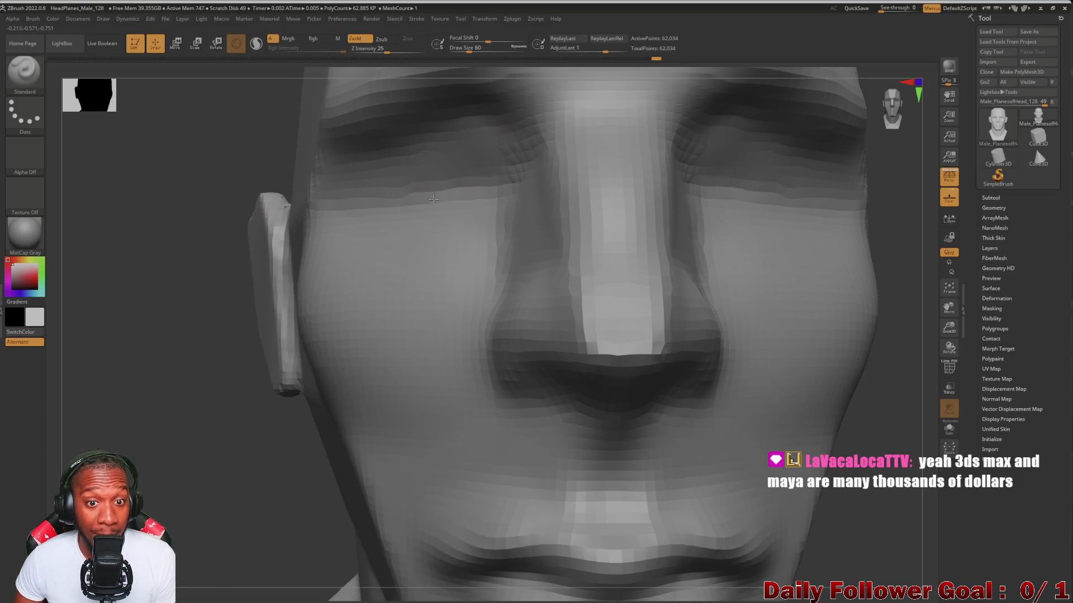
Raise a mirrored fold above both upper eyelids and frame the head
{"action": "mouse_move", "coordinate": [434, 199]}
{"action": "left_mouse_down"}
{"action": "mouse_move", "coordinate": [473, 179]}
{"action": "mouse_move", "coordinate": [424, 214]}
{"action": "mouse_move", "coordinate": [402, 184]}
{"action": "mouse_move", "coordinate": [380, 215]}
{"action": "mouse_move", "coordinate": [391, 179]}
{"action": "mouse_move", "coordinate": [360, 213]}
{"action": "mouse_move", "coordinate": [455, 211]}
{"action": "mouse_move", "coordinate": [403, 221]}
{"action": "mouse_move", "coordinate": [379, 207]}
{"action": "mouse_move", "coordinate": [453, 154]}
{"action": "mouse_move", "coordinate": [469, 156]}
{"action": "mouse_move", "coordinate": [461, 196]}
{"action": "left_mouse_up"}
{"action": "mouse_move", "coordinate": [167, 246]}
{"action": "left_mouse_down"}
{"action": "mouse_move", "coordinate": [112, 251]}
{"action": "mouse_move", "coordinate": [129, 313]}
{"action": "mouse_move", "coordinate": [184, 333]}
{"action": "mouse_move", "coordinate": [252, 292]}
{"action": "mouse_move", "coordinate": [268, 354]}
{"action": "mouse_move", "coordinate": [206, 341]}
{"action": "mouse_move", "coordinate": [208, 352]}
{"action": "mouse_move", "coordinate": [223, 335]}
{"action": "left_mouse_up"}
{"action": "key", "text": "f"}
Smooth the lower eyelid areas on both sides, then bring up the brush library
{"action": "key", "text": "shift"}
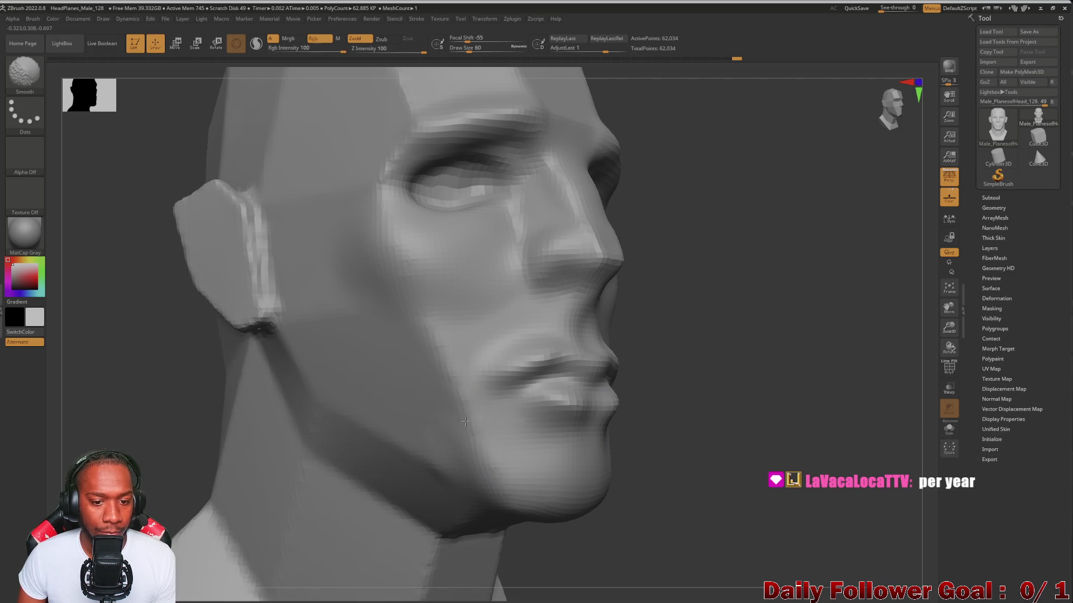
{"action": "mouse_move", "coordinate": [279, 402]}
{"action": "left_mouse_down"}
{"action": "mouse_move", "coordinate": [143, 408]}
{"action": "mouse_move", "coordinate": [232, 356]}
{"action": "mouse_move", "coordinate": [193, 394]}
{"action": "left_mouse_up"}
{"action": "key", "text": "shift"}
{"action": "left_click_drag", "start_coordinate": [468, 236], "coordinate": [443, 253]}
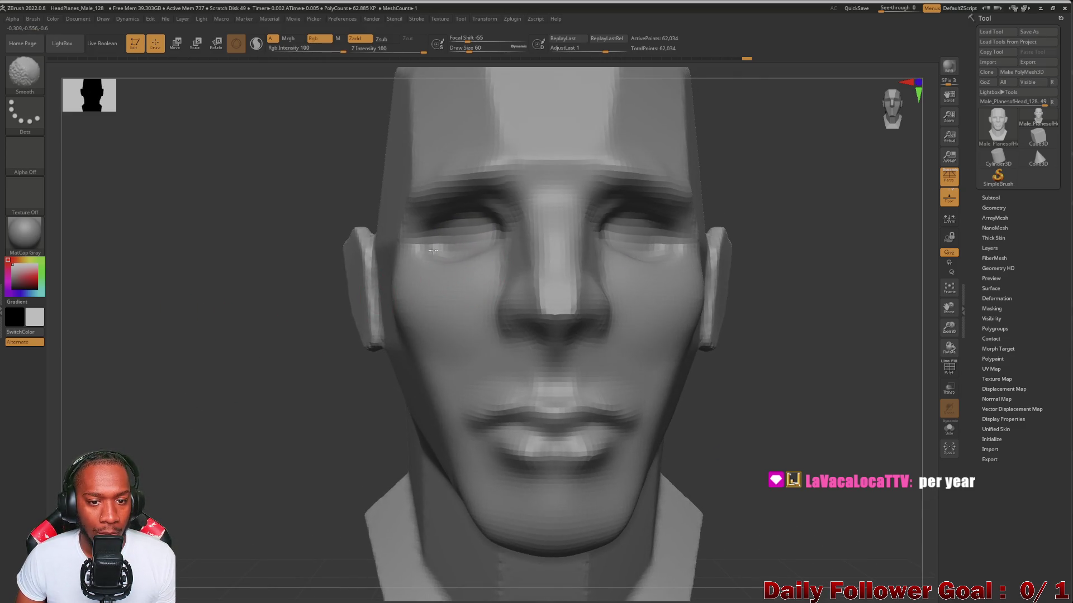
{"action": "mouse_move", "coordinate": [223, 335]}
{"action": "left_mouse_down"}
{"action": "mouse_move", "coordinate": [162, 342]}
{"action": "mouse_move", "coordinate": [175, 369]}
{"action": "mouse_move", "coordinate": [191, 349]}
{"action": "left_mouse_up"}
{"action": "left_click", "coordinate": [25, 69]}
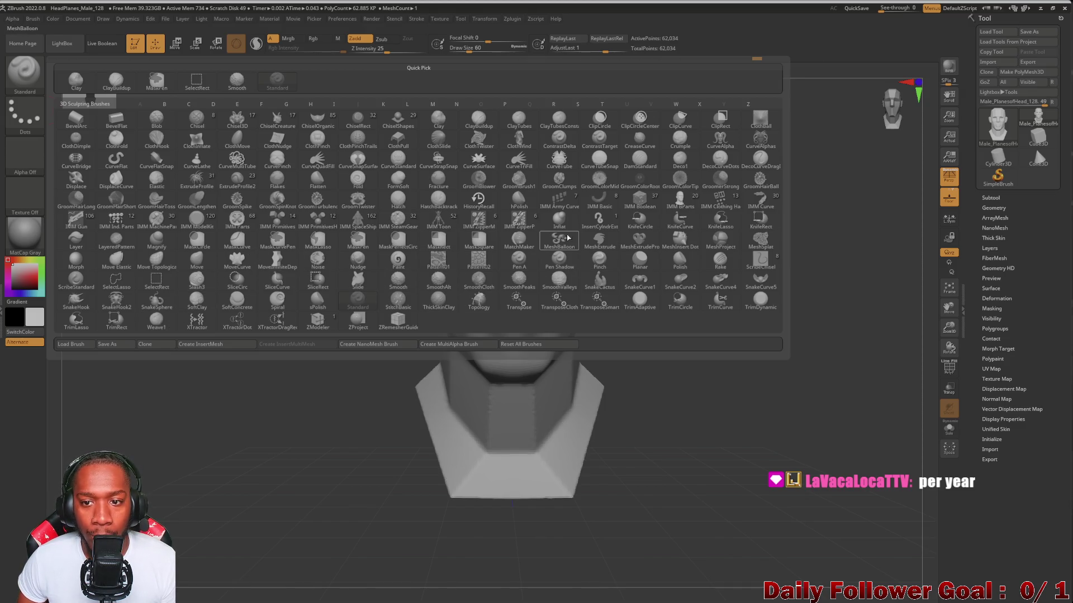
Select the Move Topological brush from the M-filtered brush library
{"action": "key", "text": "m"}
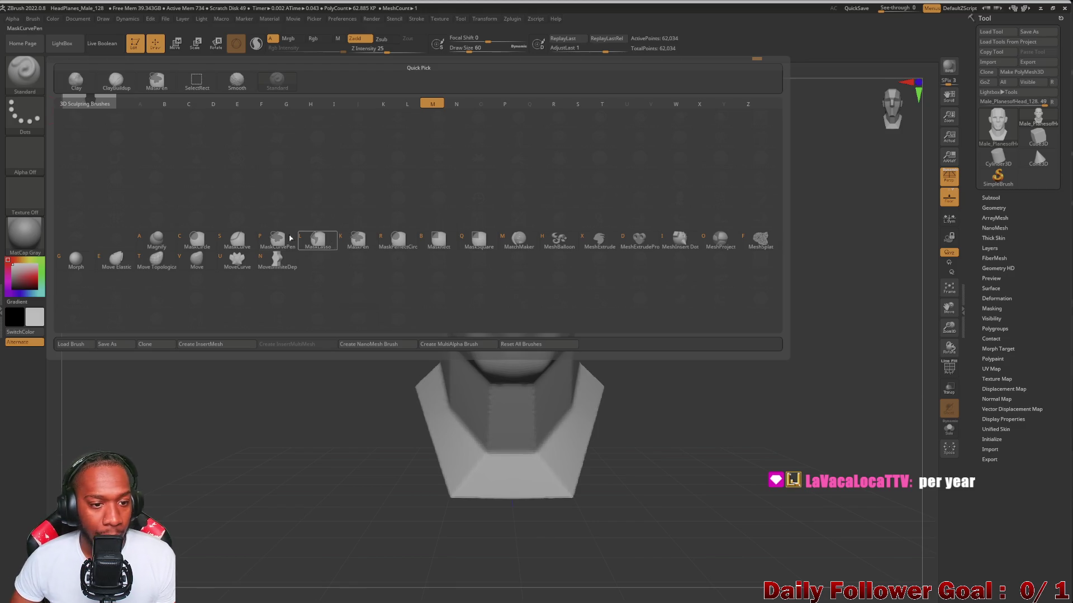
{"action": "left_click", "coordinate": [154, 267]}
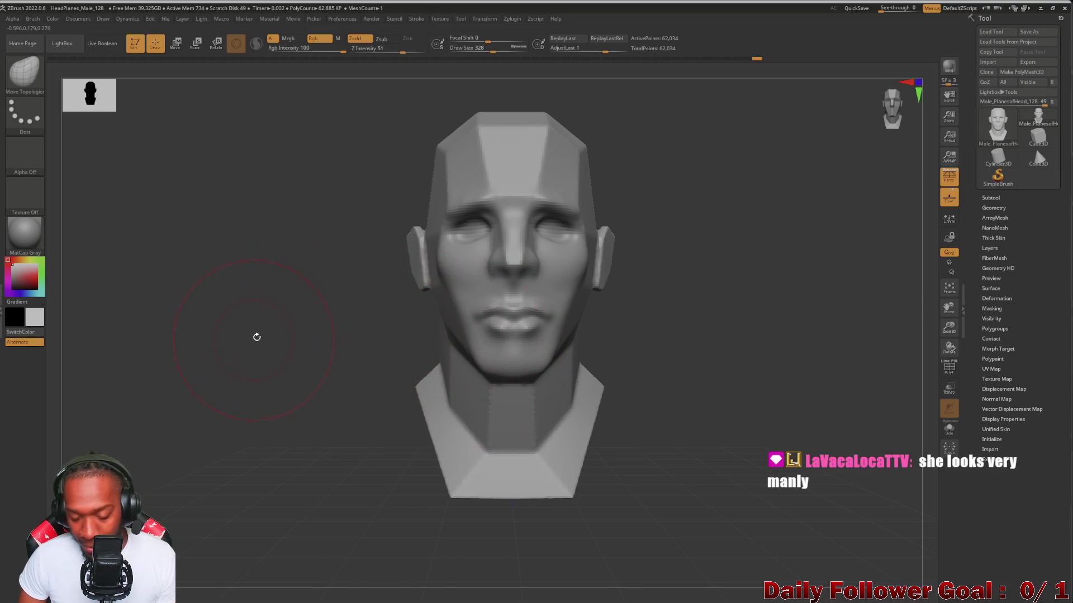
Sharpen the jaw and chin underside and nudge both cheeks with Move Topological
{"action": "mouse_move", "coordinate": [275, 338]}
{"action": "left_mouse_down"}
{"action": "mouse_move", "coordinate": [290, 373]}
{"action": "mouse_move", "coordinate": [270, 330]}
{"action": "left_mouse_up"}
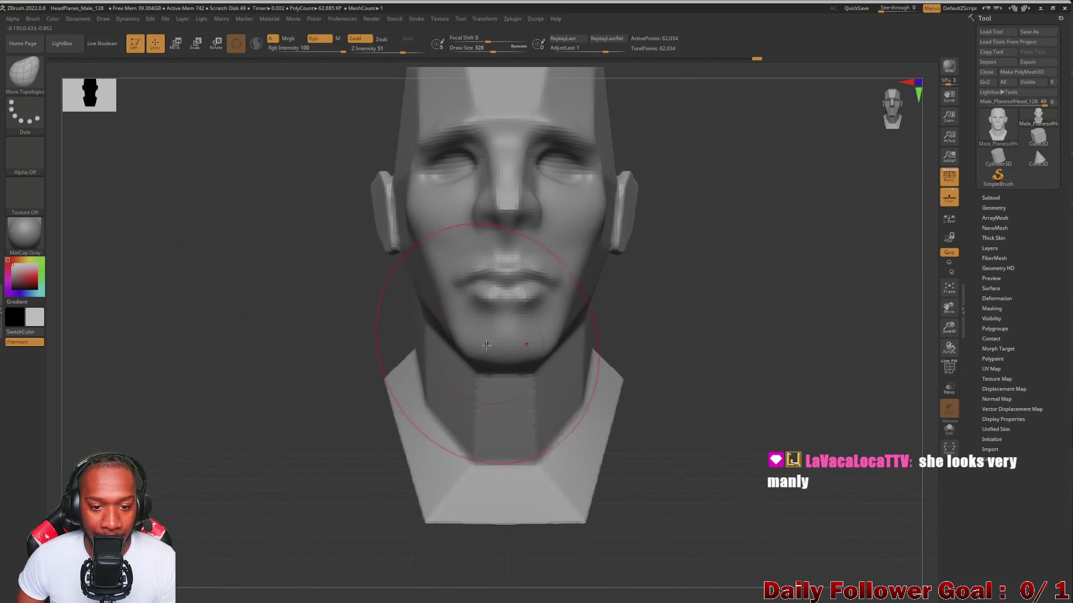
{"action": "left_click_drag", "start_coordinate": [485, 358], "coordinate": [481, 346]}
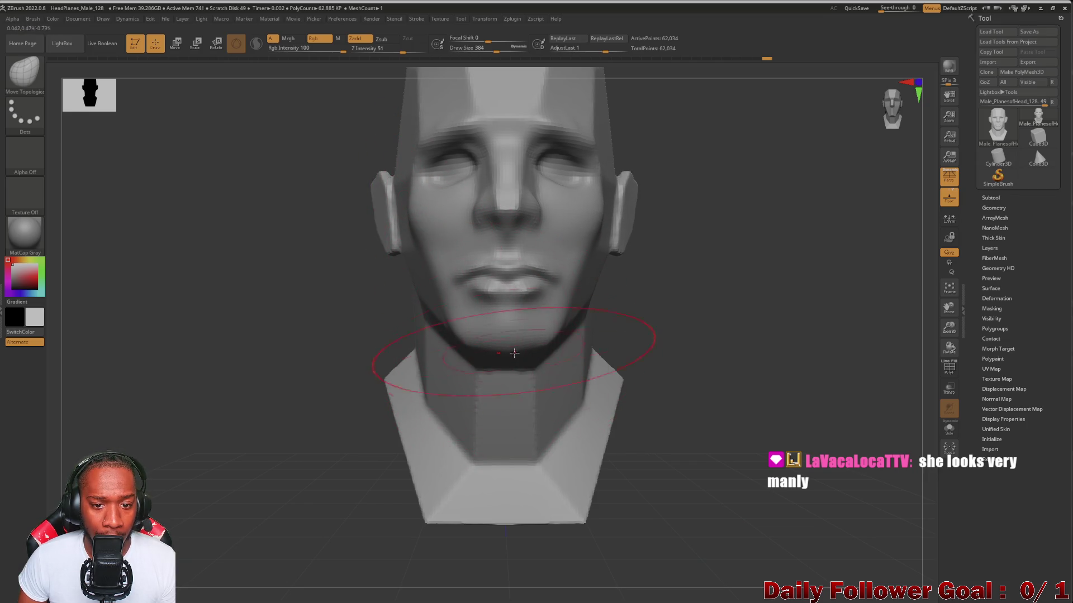
{"action": "left_click_drag", "start_coordinate": [434, 287], "coordinate": [433, 283]}
{"action": "mouse_move", "coordinate": [289, 249]}
{"action": "left_mouse_down"}
{"action": "mouse_move", "coordinate": [292, 263]}
{"action": "mouse_move", "coordinate": [261, 280]}
{"action": "mouse_move", "coordinate": [273, 318]}
{"action": "left_mouse_up"}
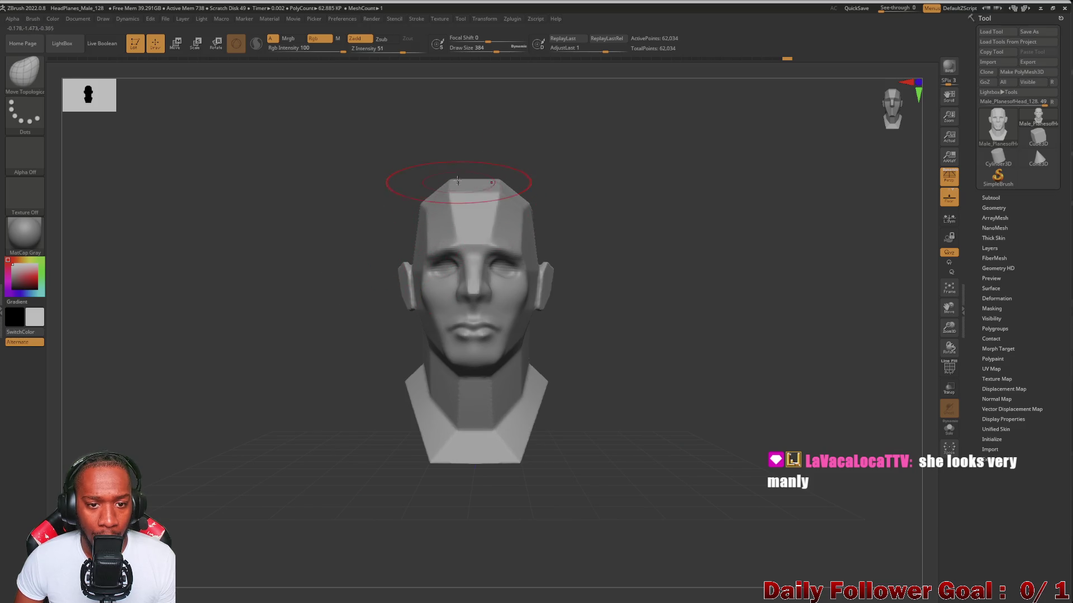
{"action": "mouse_move", "coordinate": [454, 178]}
{"action": "left_mouse_down"}
{"action": "mouse_move", "coordinate": [296, 276]}
{"action": "mouse_move", "coordinate": [311, 268]}
{"action": "mouse_move", "coordinate": [285, 266]}
{"action": "mouse_move", "coordinate": [680, 263]}
{"action": "mouse_move", "coordinate": [678, 232]}
{"action": "mouse_move", "coordinate": [685, 288]}
{"action": "mouse_move", "coordinate": [258, 376]}
{"action": "mouse_move", "coordinate": [261, 359]}
{"action": "mouse_move", "coordinate": [277, 471]}
{"action": "mouse_move", "coordinate": [246, 409]}
{"action": "left_mouse_up"}
{"action": "left_click_drag", "start_coordinate": [180, 385], "coordinate": [254, 192]}
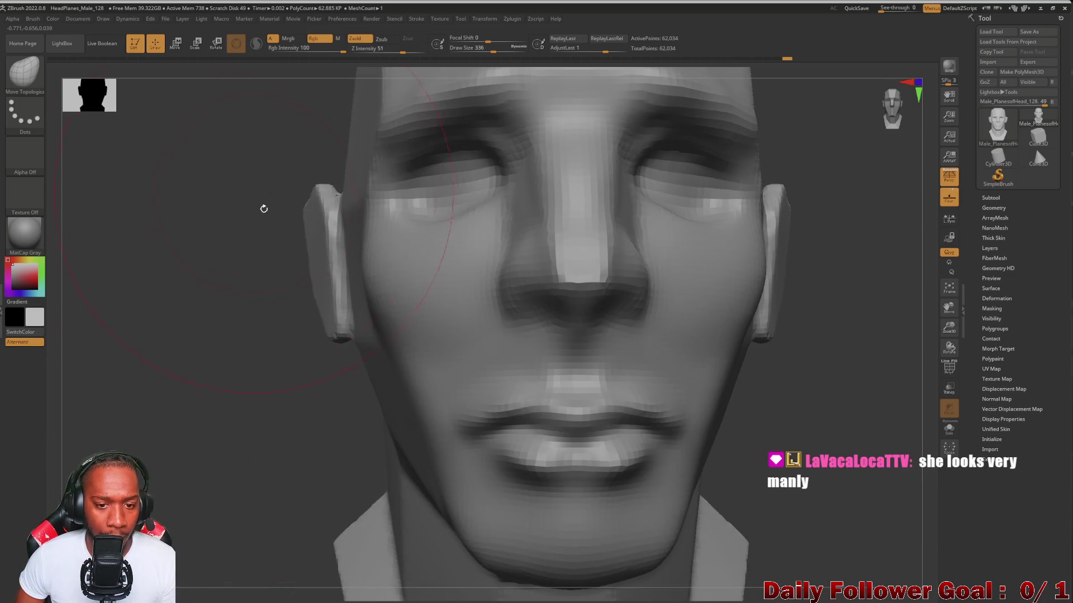
{"action": "key", "text": "s"}
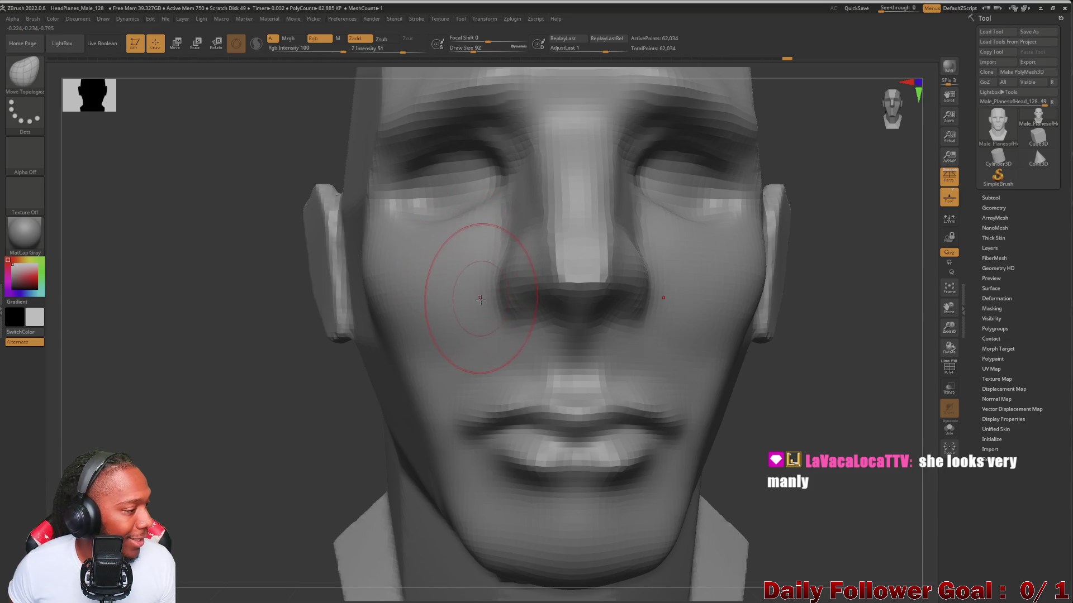
Deepen both sides of the nose and reshape the nose tip, wings and nostrils
{"action": "mouse_move", "coordinate": [500, 266]}
{"action": "left_mouse_down"}
{"action": "mouse_move", "coordinate": [492, 329]}
{"action": "mouse_move", "coordinate": [487, 311]}
{"action": "mouse_move", "coordinate": [522, 257]}
{"action": "mouse_move", "coordinate": [550, 268]}
{"action": "mouse_move", "coordinate": [567, 239]}
{"action": "mouse_move", "coordinate": [563, 144]}
{"action": "left_mouse_up"}
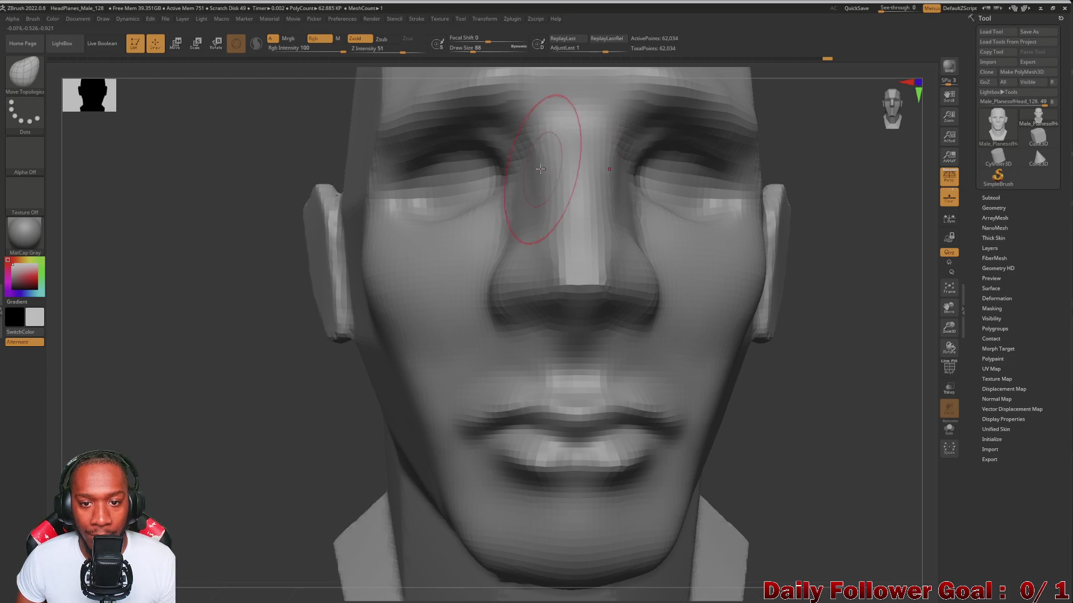
{"action": "mouse_move", "coordinate": [154, 391]}
{"action": "left_mouse_down"}
{"action": "mouse_move", "coordinate": [129, 388]}
{"action": "mouse_move", "coordinate": [155, 395]}
{"action": "mouse_move", "coordinate": [136, 402]}
{"action": "mouse_move", "coordinate": [175, 400]}
{"action": "left_mouse_up"}
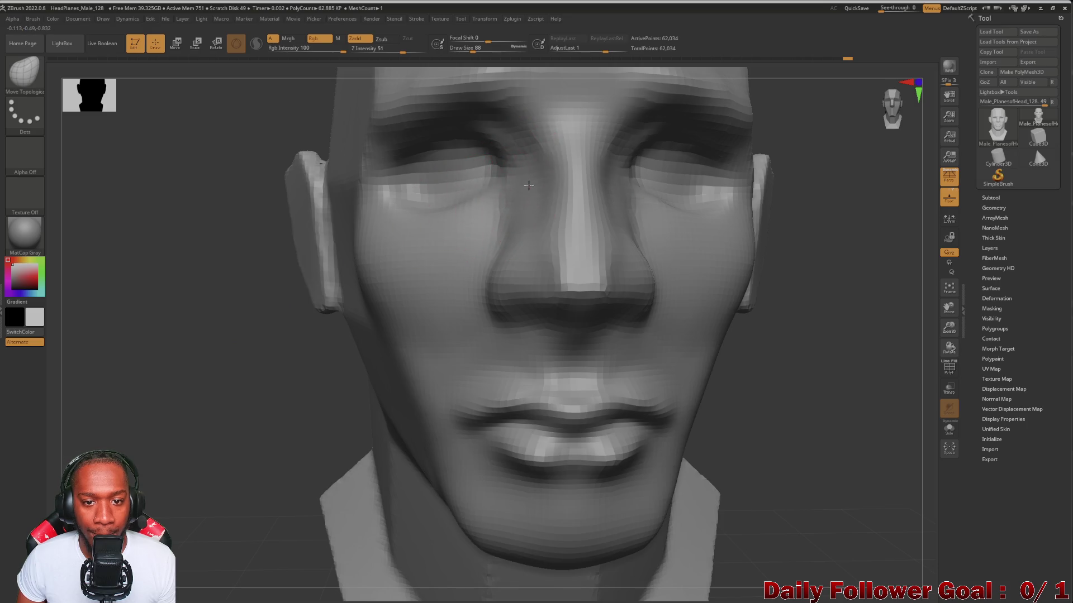
{"action": "left_click_drag", "start_coordinate": [251, 340], "coordinate": [165, 366]}
{"action": "mouse_move", "coordinate": [486, 189]}
{"action": "left_mouse_down"}
{"action": "mouse_move", "coordinate": [489, 224]}
{"action": "mouse_move", "coordinate": [486, 202]}
{"action": "left_mouse_up"}
{"action": "mouse_move", "coordinate": [167, 391]}
{"action": "left_mouse_down"}
{"action": "mouse_move", "coordinate": [109, 423]}
{"action": "mouse_move", "coordinate": [134, 313]}
{"action": "left_mouse_up"}
{"action": "key", "text": "f"}
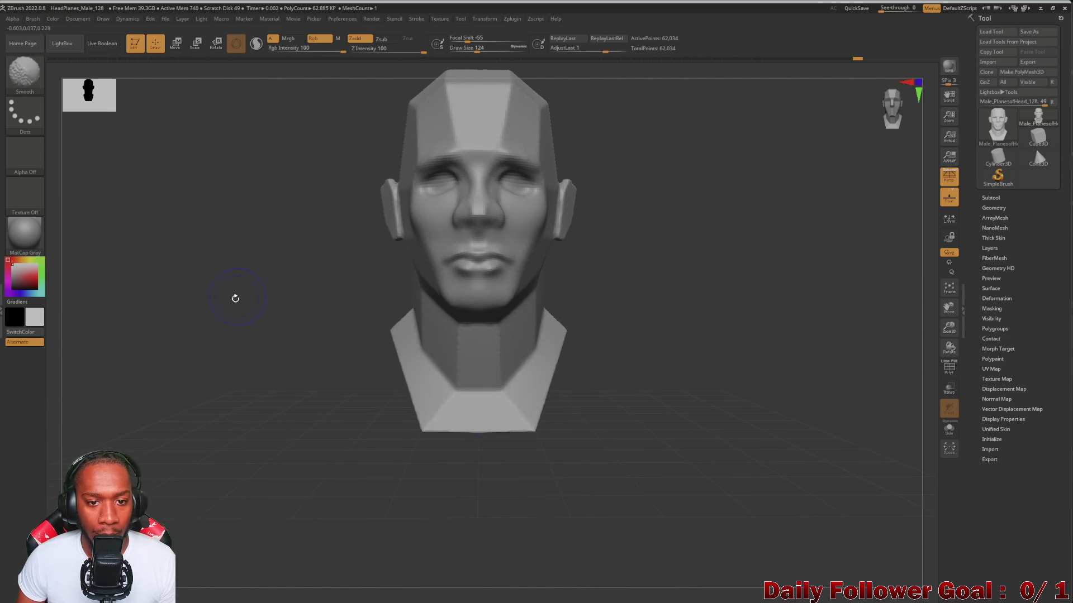
{"action": "left_click_drag", "start_coordinate": [276, 294], "coordinate": [321, 351]}
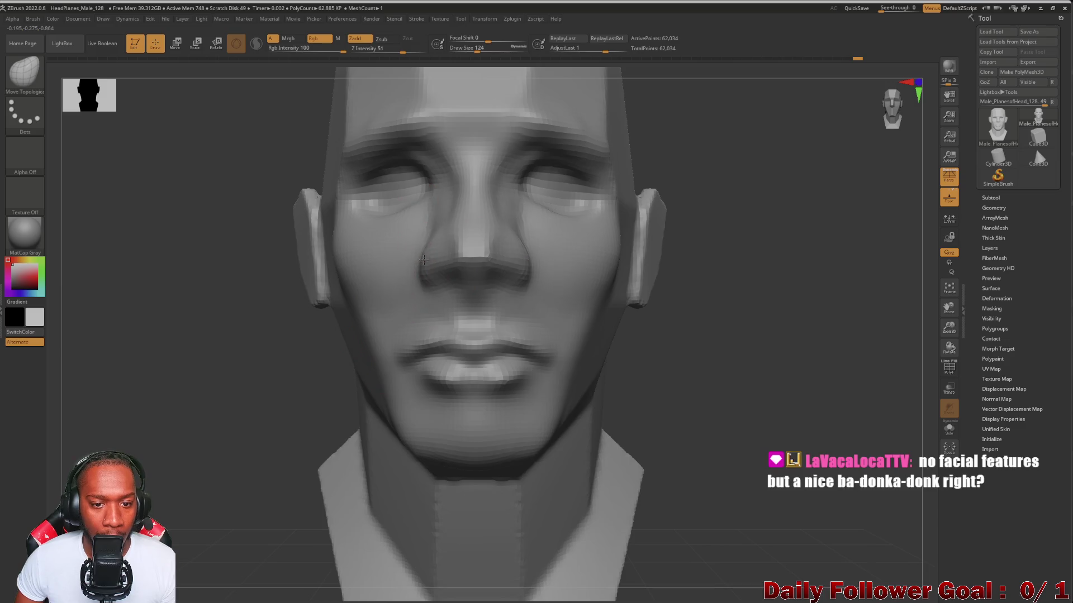
{"action": "mouse_move", "coordinate": [427, 272]}
{"action": "left_mouse_down"}
{"action": "mouse_move", "coordinate": [428, 283]}
{"action": "mouse_move", "coordinate": [430, 231]}
{"action": "left_mouse_up"}
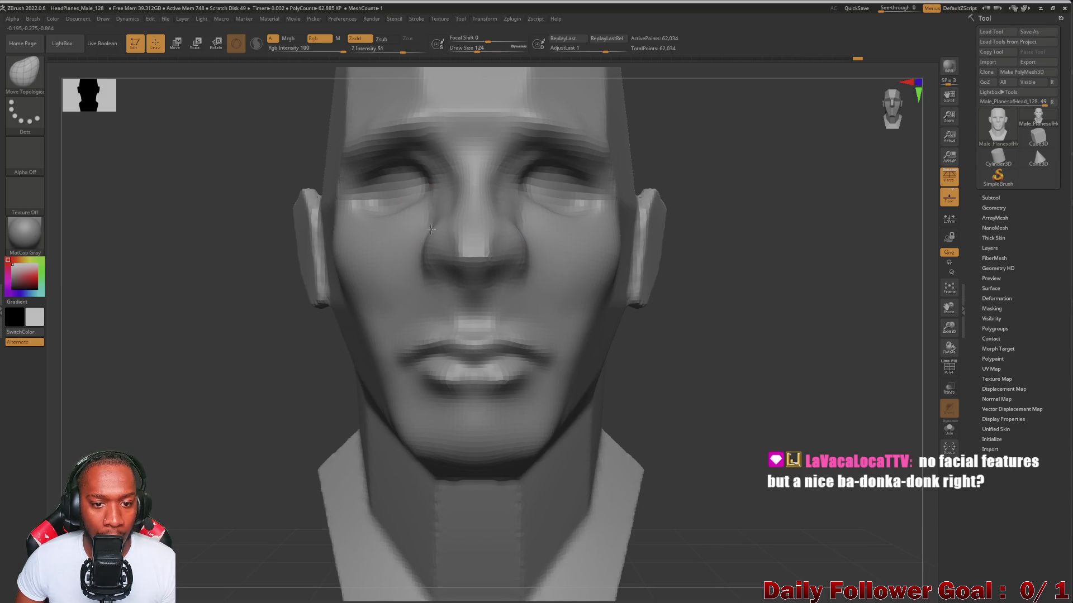
{"action": "mouse_move", "coordinate": [195, 384]}
{"action": "left_mouse_down"}
{"action": "mouse_move", "coordinate": [168, 397]}
{"action": "mouse_move", "coordinate": [187, 391]}
{"action": "left_mouse_up"}
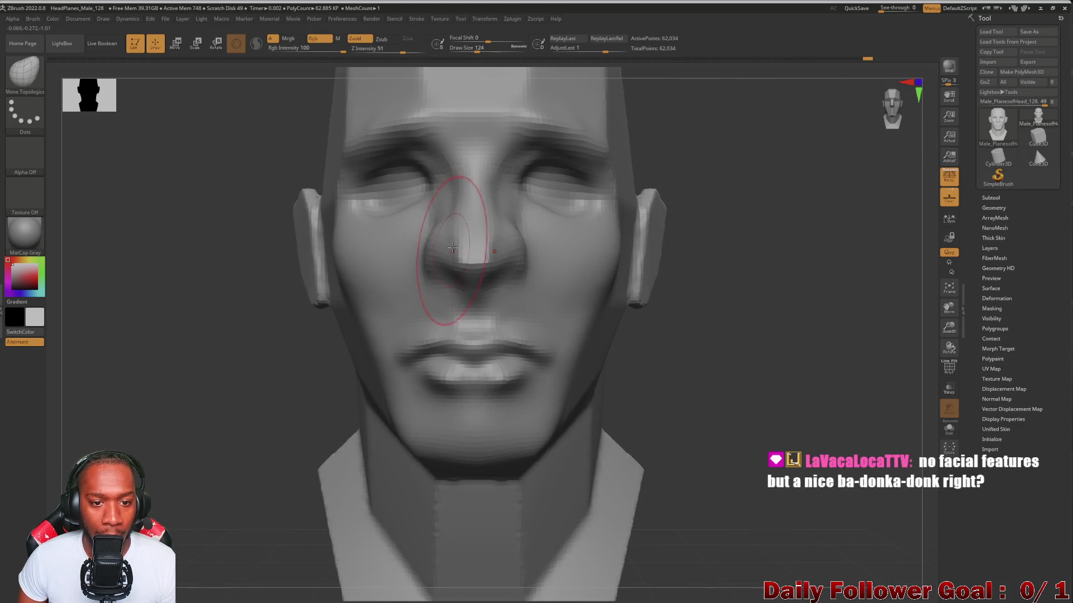
{"action": "key", "text": "bracketleft"}
{"action": "key", "text": "bracketleft"}
{"action": "key", "text": "bracketleft"}
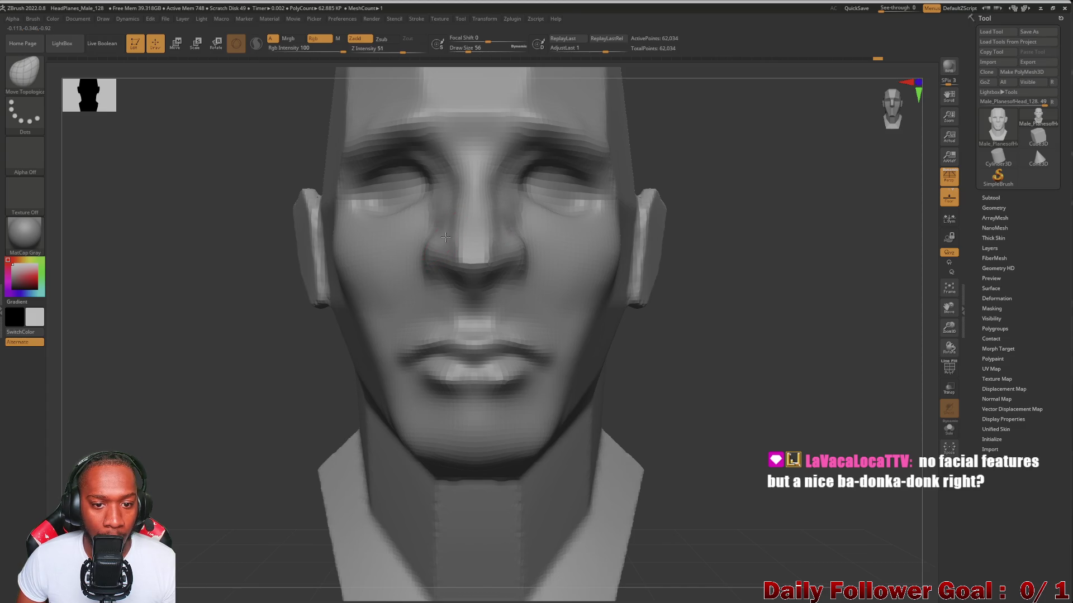
Inspect the nose and mouth in profile, then snap to front view with a much smaller brush
{"action": "mouse_move", "coordinate": [224, 335]}
{"action": "left_mouse_down"}
{"action": "mouse_move", "coordinate": [201, 357]}
{"action": "mouse_move", "coordinate": [218, 352]}
{"action": "left_mouse_up"}
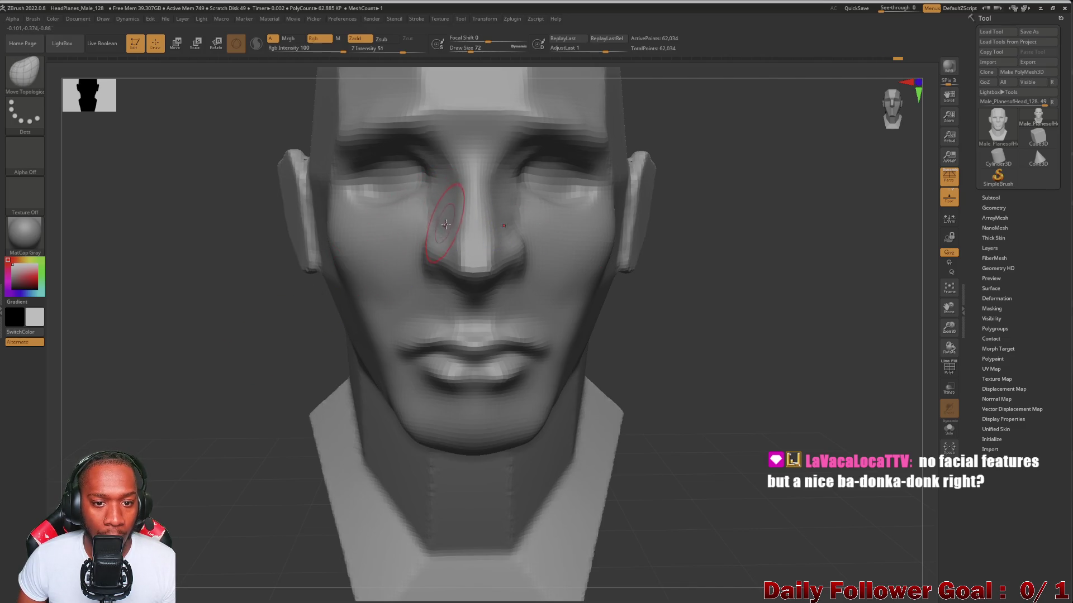
{"action": "mouse_move", "coordinate": [195, 378]}
{"action": "left_mouse_down"}
{"action": "mouse_move", "coordinate": [183, 343]}
{"action": "mouse_move", "coordinate": [173, 414]}
{"action": "mouse_move", "coordinate": [212, 447]}
{"action": "left_mouse_up"}
{"action": "key", "text": "f"}
{"action": "left_click_drag", "start_coordinate": [242, 316], "coordinate": [254, 345]}
{"action": "mouse_move", "coordinate": [240, 400]}
{"action": "left_mouse_down"}
{"action": "mouse_move", "coordinate": [259, 433]}
{"action": "mouse_move", "coordinate": [206, 407]}
{"action": "mouse_move", "coordinate": [141, 494]}
{"action": "left_mouse_up"}
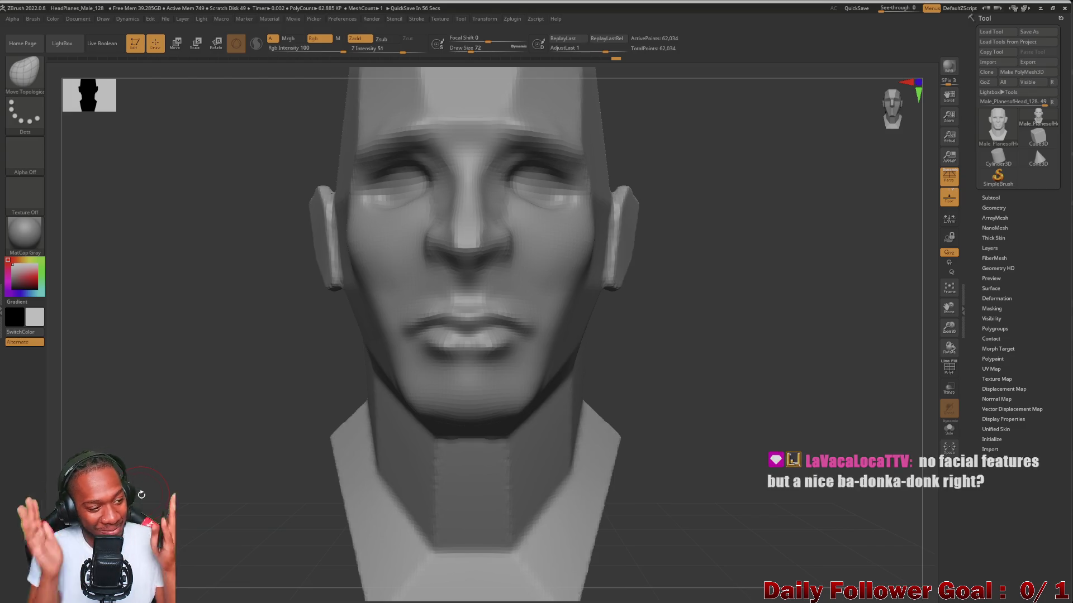
{"action": "mouse_move", "coordinate": [185, 359]}
{"action": "left_mouse_down"}
{"action": "mouse_move", "coordinate": [136, 371]}
{"action": "mouse_move", "coordinate": [153, 383]}
{"action": "mouse_move", "coordinate": [219, 373]}
{"action": "left_mouse_up"}
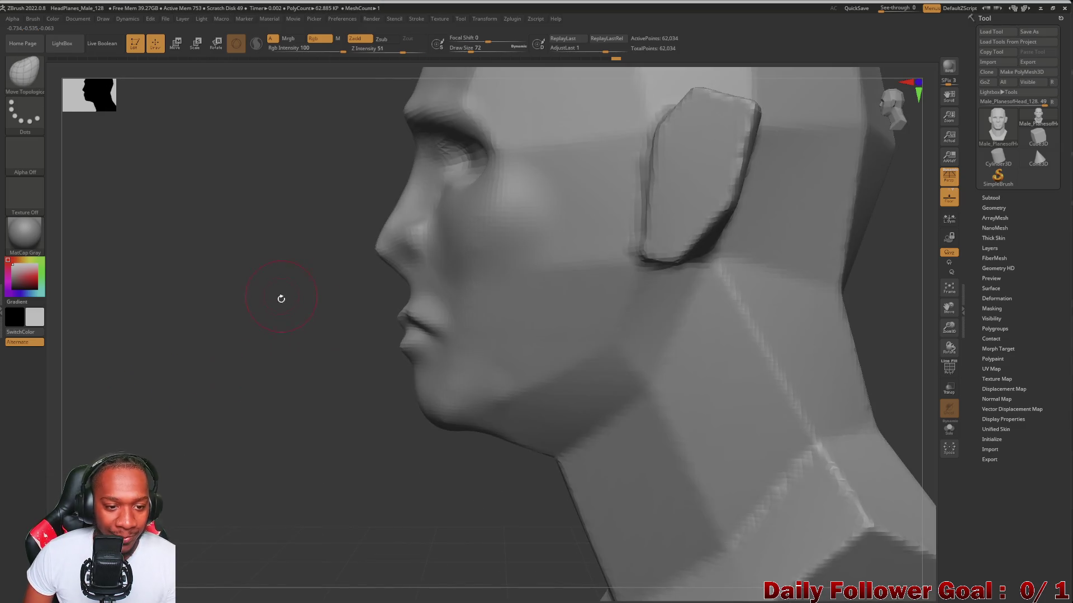
{"action": "mouse_move", "coordinate": [237, 317]}
{"action": "left_mouse_down"}
{"action": "mouse_move", "coordinate": [225, 352]}
{"action": "mouse_move", "coordinate": [308, 377]}
{"action": "left_mouse_up"}
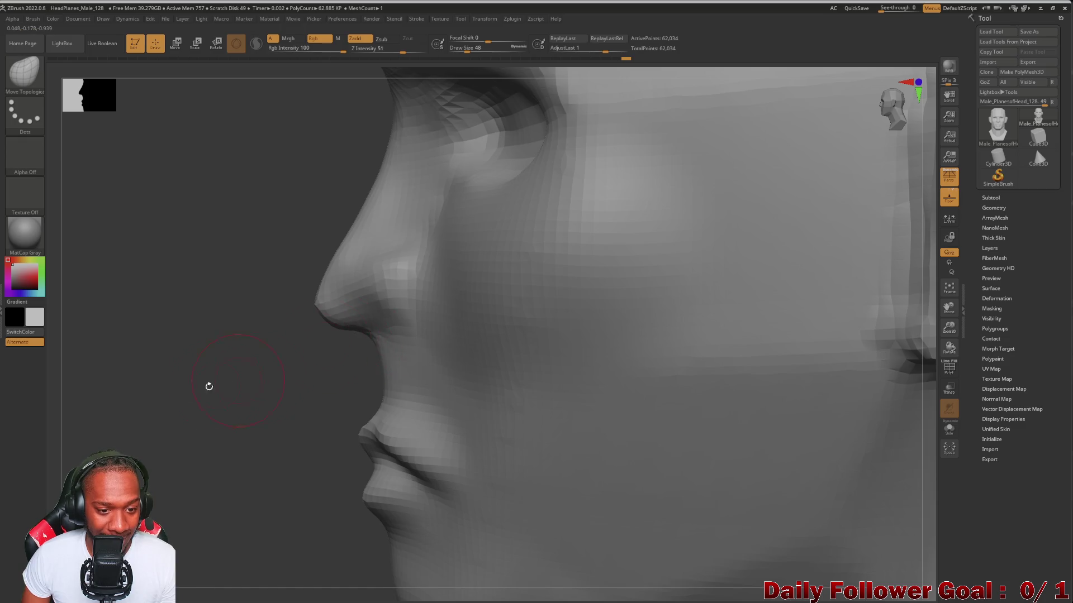
{"action": "left_click_drag", "start_coordinate": [225, 381], "coordinate": [241, 396]}
{"action": "mouse_move", "coordinate": [637, 339]}
{"action": "left_mouse_down"}
{"action": "mouse_move", "coordinate": [630, 352]}
{"action": "mouse_move", "coordinate": [127, 359]}
{"action": "mouse_move", "coordinate": [74, 412]}
{"action": "mouse_move", "coordinate": [330, 320]}
{"action": "left_mouse_up"}
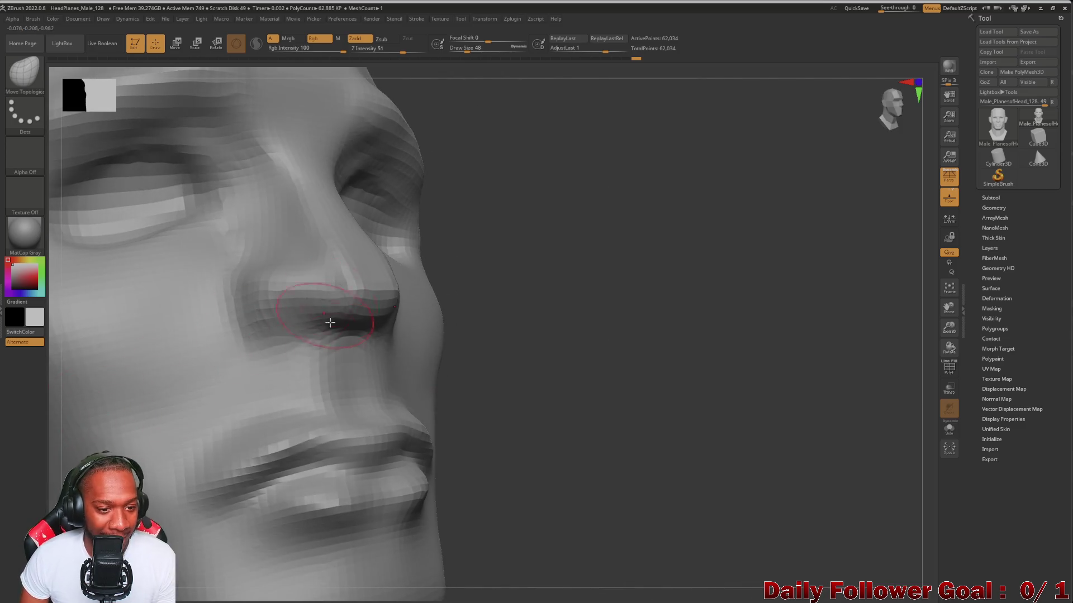
{"action": "left_click_drag", "start_coordinate": [701, 386], "coordinate": [408, 384]}
{"action": "key", "text": "bracketleft"}
{"action": "key", "text": "bracketleft"}
{"action": "key", "text": "bracketleft"}
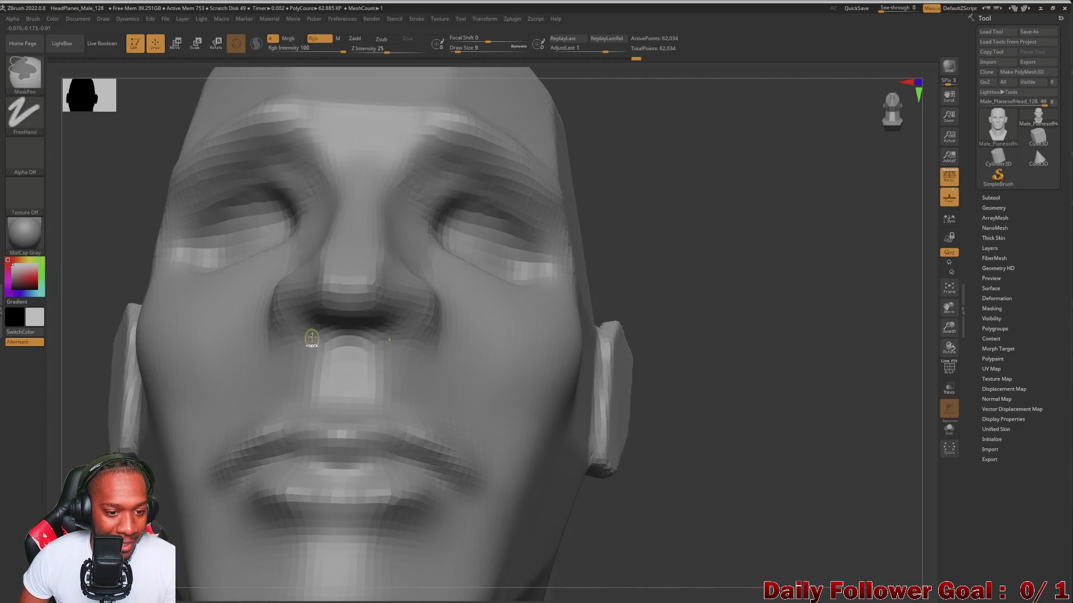
Undo the Move Topological nostril push and switch to the Standard brush
{"action": "mouse_move", "coordinate": [308, 331]}
{"action": "left_mouse_down"}
{"action": "mouse_move", "coordinate": [312, 313]}
{"action": "mouse_move", "coordinate": [274, 317]}
{"action": "left_mouse_up"}
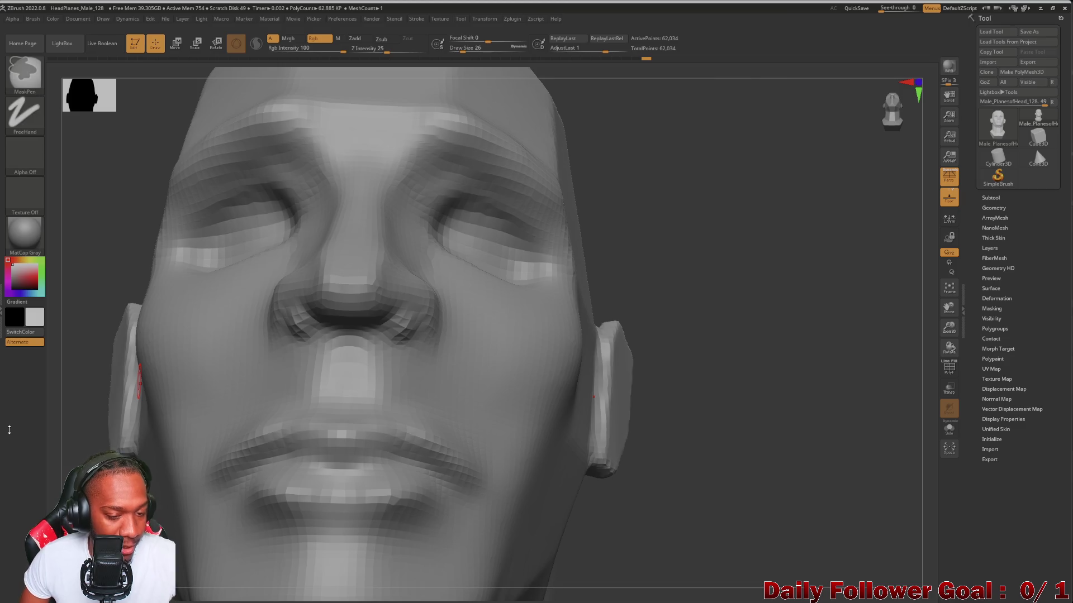
{"action": "key", "text": "ctrl+z"}
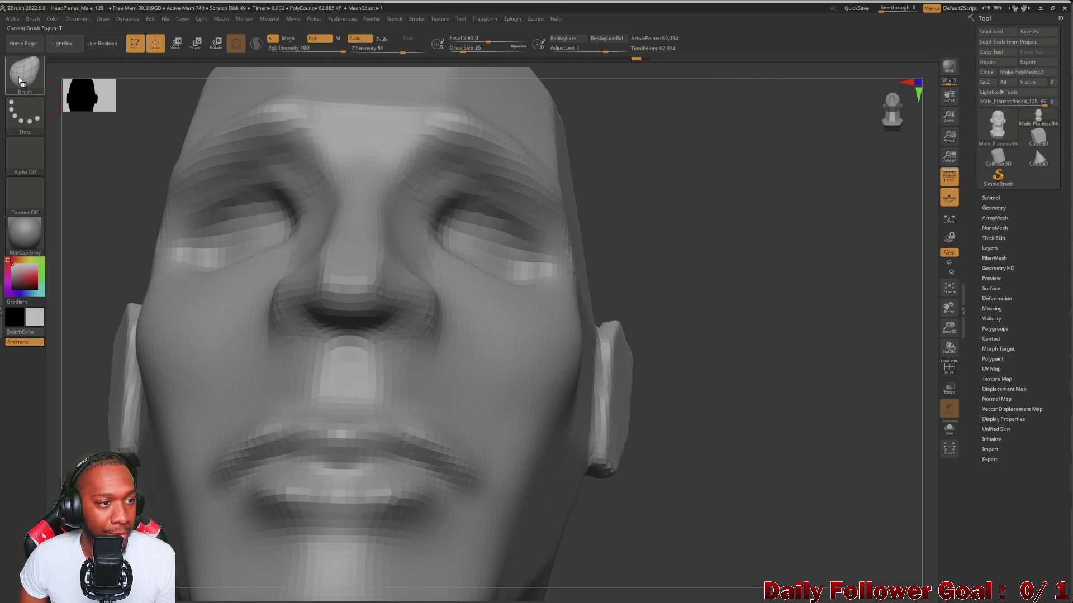
{"action": "left_click", "coordinate": [20, 82]}
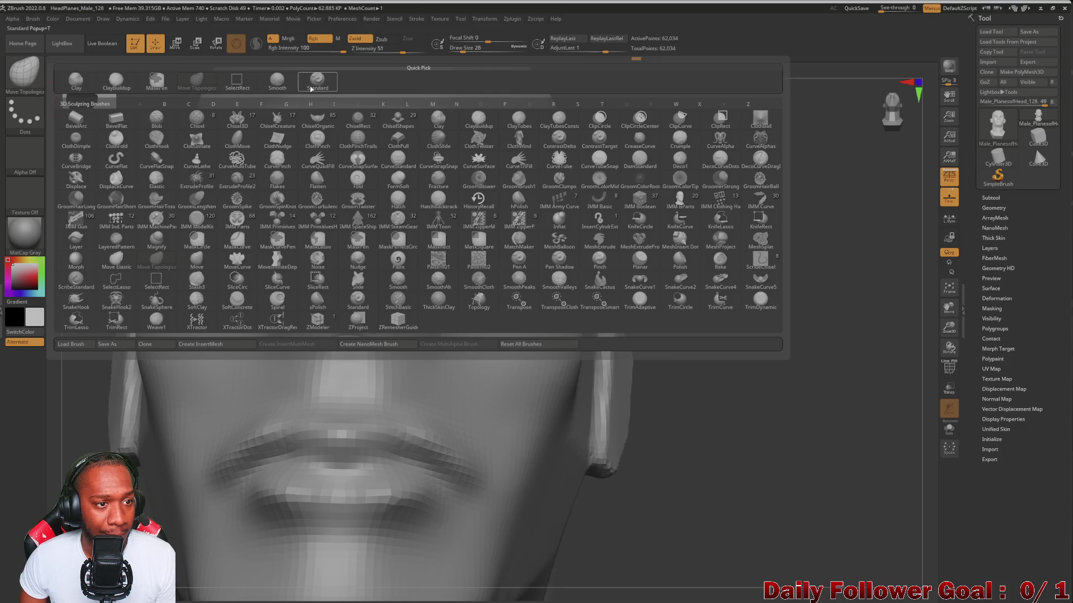
{"action": "left_click", "coordinate": [314, 84]}
Carve both nostrils deeper and smooth their edges, then frame the head
{"action": "mouse_move", "coordinate": [300, 323]}
{"action": "left_mouse_down"}
{"action": "mouse_move", "coordinate": [305, 311]}
{"action": "mouse_move", "coordinate": [288, 324]}
{"action": "mouse_move", "coordinate": [302, 317]}
{"action": "left_mouse_up"}
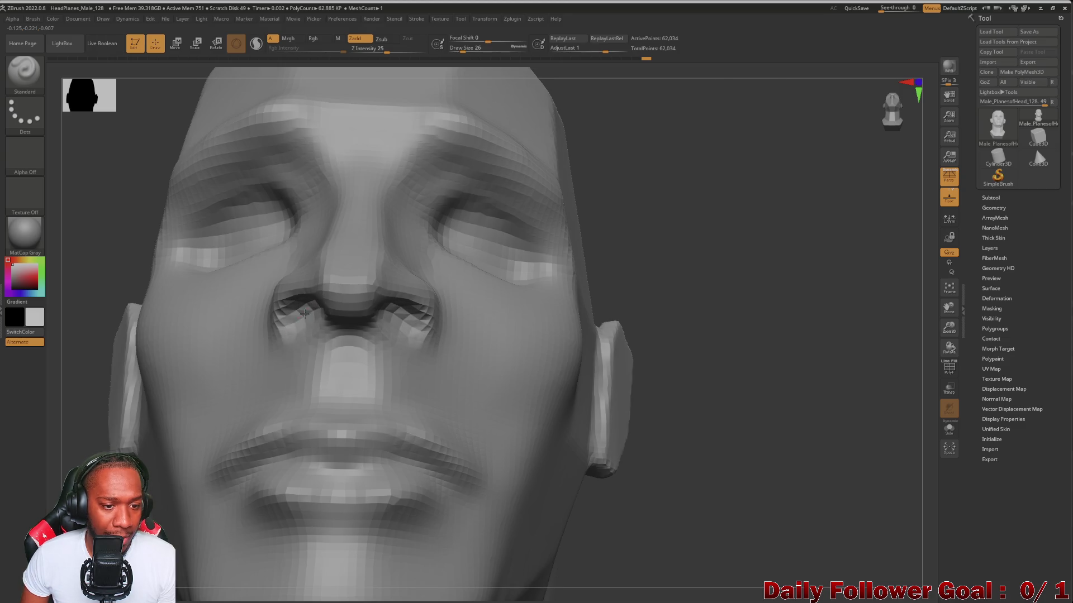
{"action": "left_click_drag", "start_coordinate": [56, 357], "coordinate": [326, 348]}
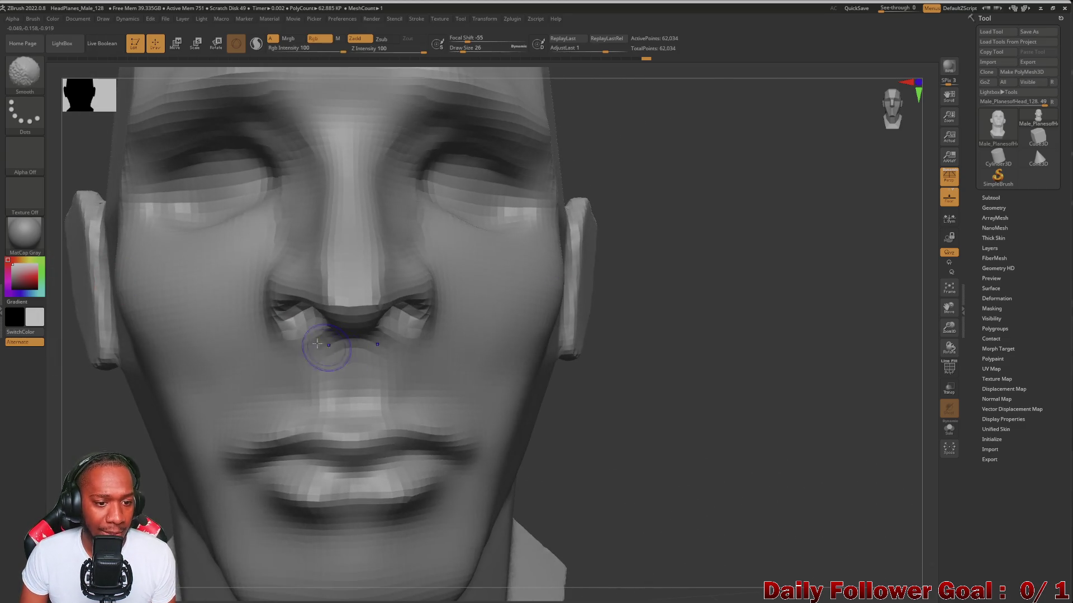
{"action": "mouse_move", "coordinate": [685, 460]}
{"action": "left_mouse_down"}
{"action": "mouse_move", "coordinate": [240, 402]}
{"action": "mouse_move", "coordinate": [151, 366]}
{"action": "mouse_move", "coordinate": [111, 429]}
{"action": "mouse_move", "coordinate": [118, 294]}
{"action": "mouse_move", "coordinate": [83, 335]}
{"action": "mouse_move", "coordinate": [125, 408]}
{"action": "mouse_move", "coordinate": [97, 383]}
{"action": "mouse_move", "coordinate": [134, 403]}
{"action": "mouse_move", "coordinate": [144, 379]}
{"action": "left_mouse_up"}
{"action": "key", "text": "shift"}
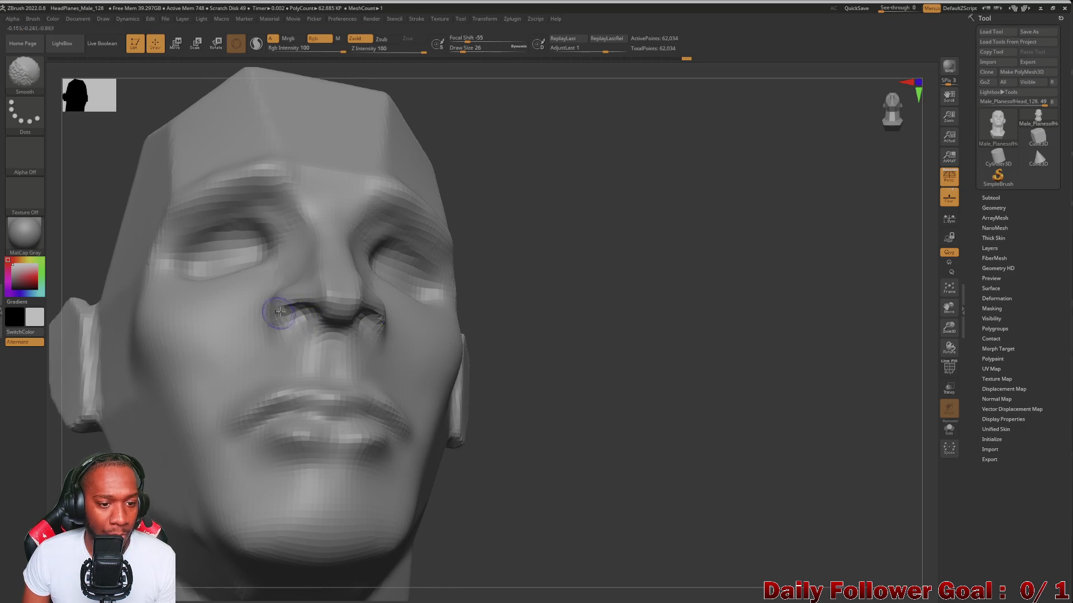
{"action": "mouse_move", "coordinate": [654, 407]}
{"action": "left_mouse_down"}
{"action": "mouse_move", "coordinate": [136, 414]}
{"action": "mouse_move", "coordinate": [115, 388]}
{"action": "mouse_move", "coordinate": [148, 392]}
{"action": "left_mouse_up"}
{"action": "key", "text": "f"}
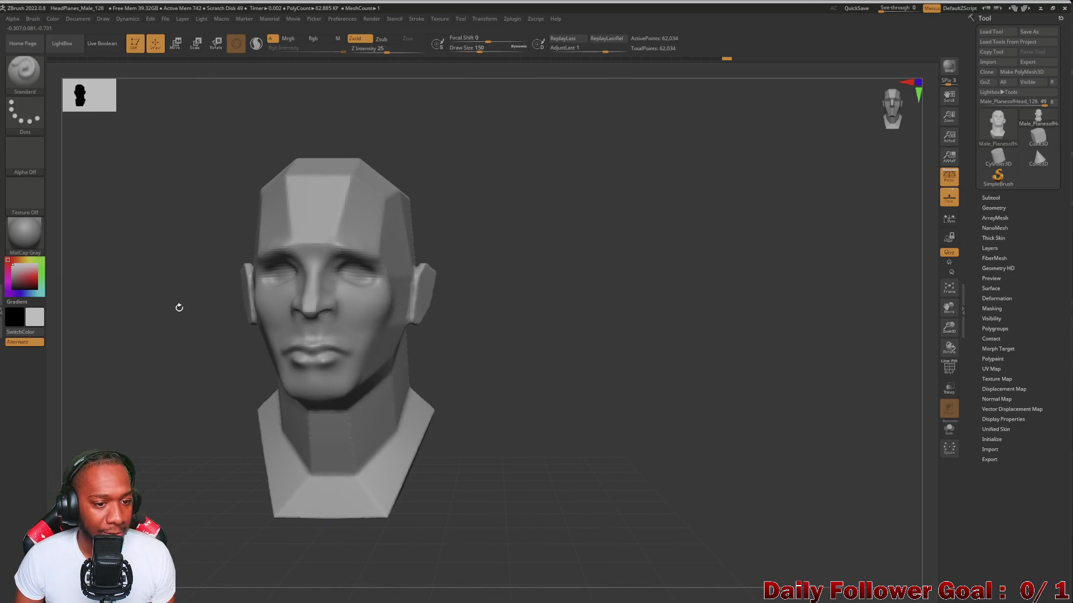
Switch to the Move Topological brush from the brush library
{"action": "left_click", "coordinate": [24, 70]}
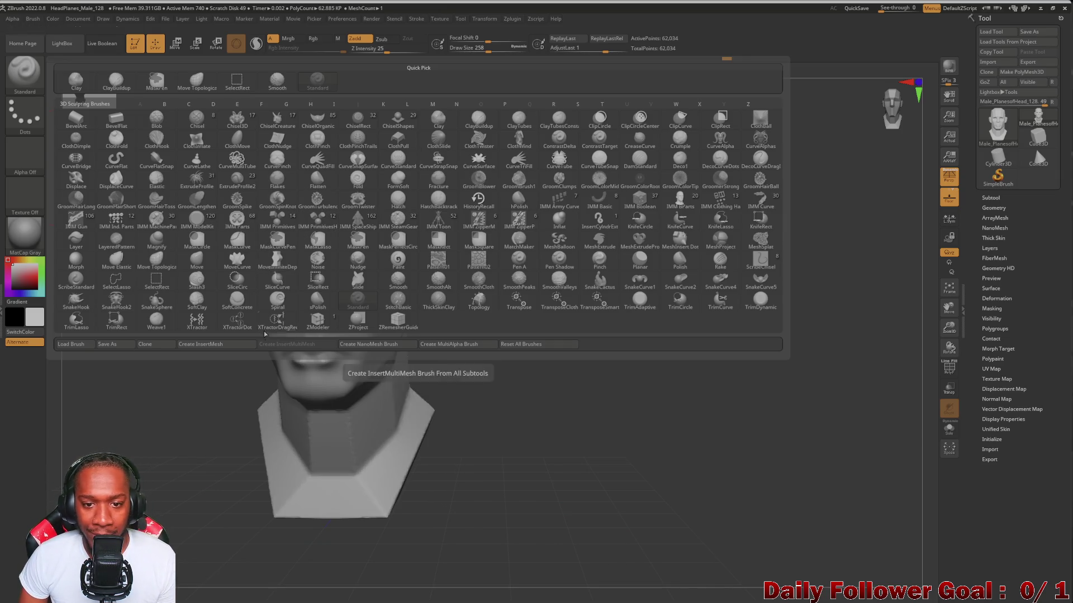
{"action": "mouse_move", "coordinate": [194, 474]}
{"action": "left_mouse_down"}
{"action": "mouse_move", "coordinate": [137, 403]}
{"action": "mouse_move", "coordinate": [151, 388]}
{"action": "mouse_move", "coordinate": [136, 377]}
{"action": "mouse_move", "coordinate": [141, 393]}
{"action": "left_mouse_up"}
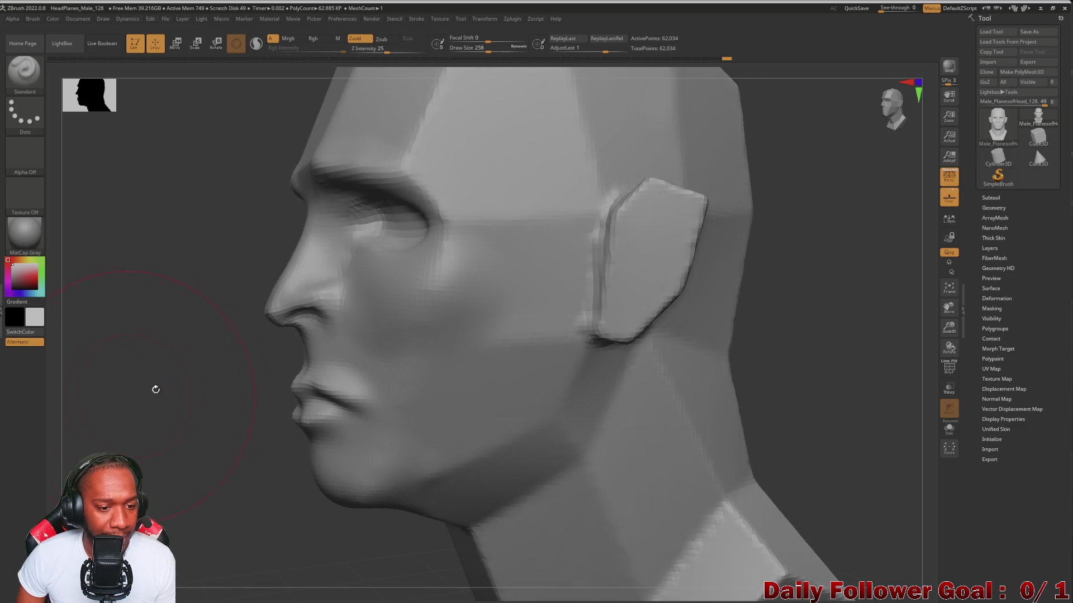
{"action": "left_click", "coordinate": [42, 84]}
{"action": "left_click", "coordinate": [232, 191]}
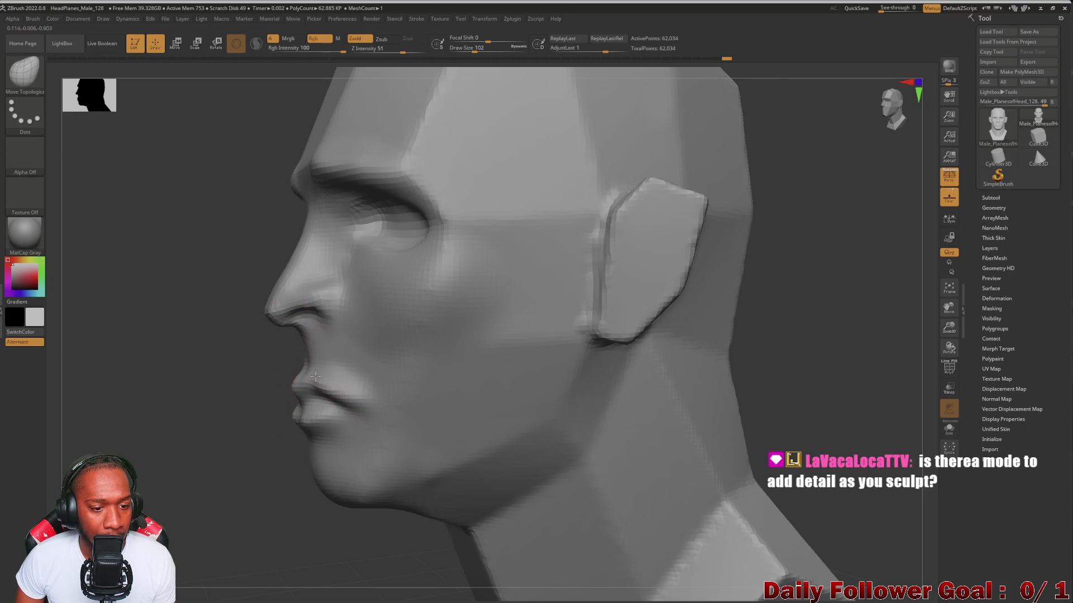
Shift-smooth the mouth corners and the forehead surface
{"action": "mouse_move", "coordinate": [294, 375]}
{"action": "left_mouse_down"}
{"action": "mouse_move", "coordinate": [201, 430]}
{"action": "mouse_move", "coordinate": [203, 419]}
{"action": "mouse_move", "coordinate": [502, 448]}
{"action": "mouse_move", "coordinate": [528, 480]}
{"action": "mouse_move", "coordinate": [141, 391]}
{"action": "mouse_move", "coordinate": [182, 373]}
{"action": "mouse_move", "coordinate": [202, 380]}
{"action": "mouse_move", "coordinate": [148, 378]}
{"action": "mouse_move", "coordinate": [175, 354]}
{"action": "mouse_move", "coordinate": [143, 436]}
{"action": "mouse_move", "coordinate": [218, 292]}
{"action": "mouse_move", "coordinate": [290, 296]}
{"action": "mouse_move", "coordinate": [280, 317]}
{"action": "left_mouse_up"}
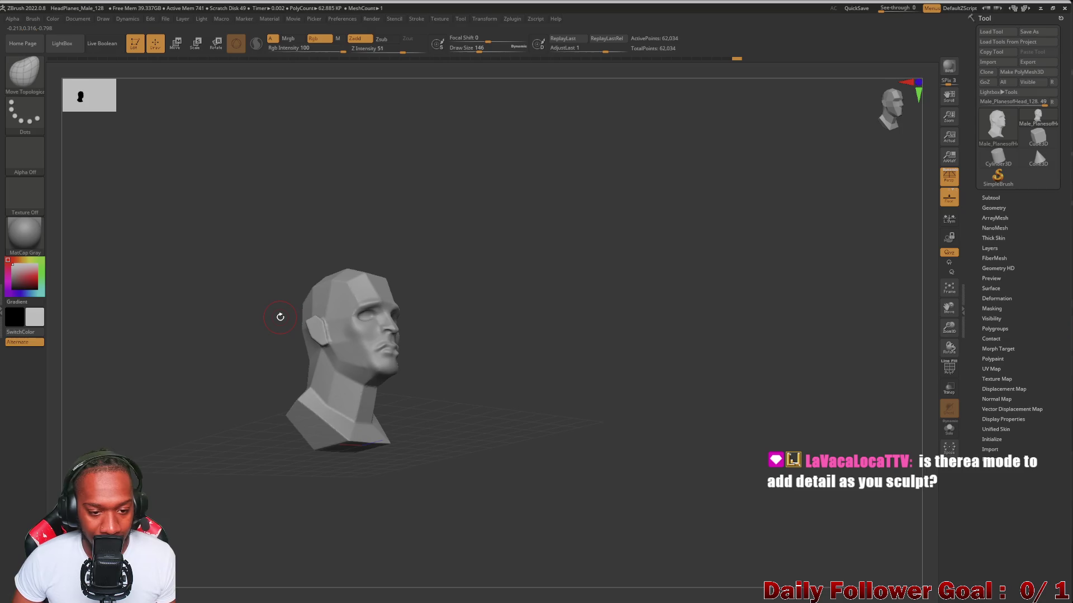
{"action": "mouse_move", "coordinate": [179, 299]}
{"action": "left_mouse_down"}
{"action": "mouse_move", "coordinate": [199, 352]}
{"action": "mouse_move", "coordinate": [237, 337]}
{"action": "mouse_move", "coordinate": [203, 354]}
{"action": "mouse_move", "coordinate": [184, 381]}
{"action": "left_mouse_up"}
{"action": "mouse_move", "coordinate": [203, 333]}
{"action": "left_mouse_down"}
{"action": "mouse_move", "coordinate": [124, 342]}
{"action": "mouse_move", "coordinate": [169, 347]}
{"action": "mouse_move", "coordinate": [179, 371]}
{"action": "mouse_move", "coordinate": [208, 366]}
{"action": "mouse_move", "coordinate": [199, 339]}
{"action": "mouse_move", "coordinate": [229, 351]}
{"action": "left_mouse_up"}
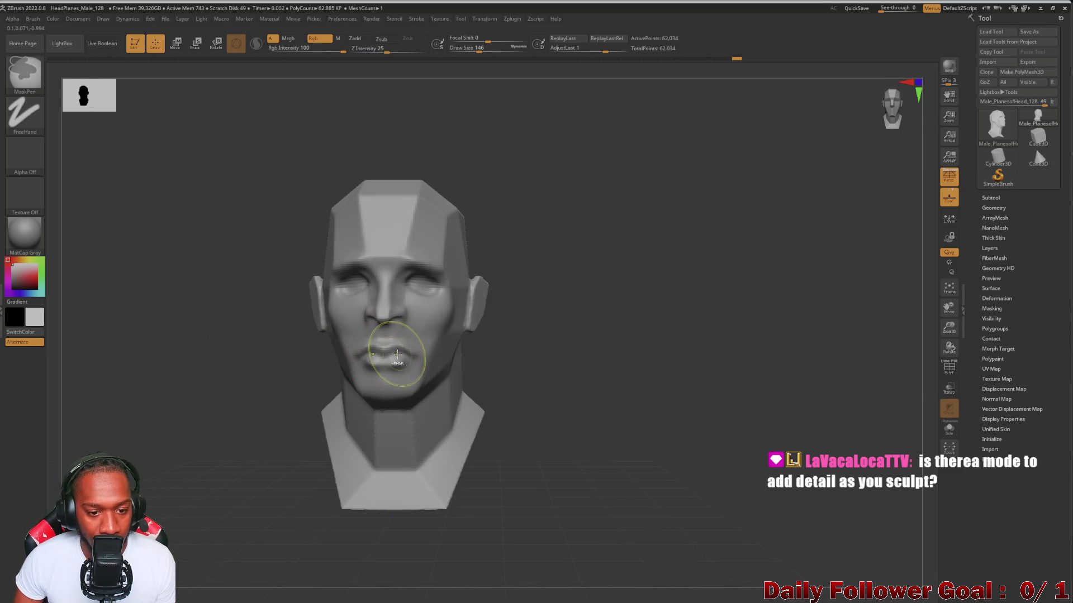
{"action": "key", "text": "shift"}
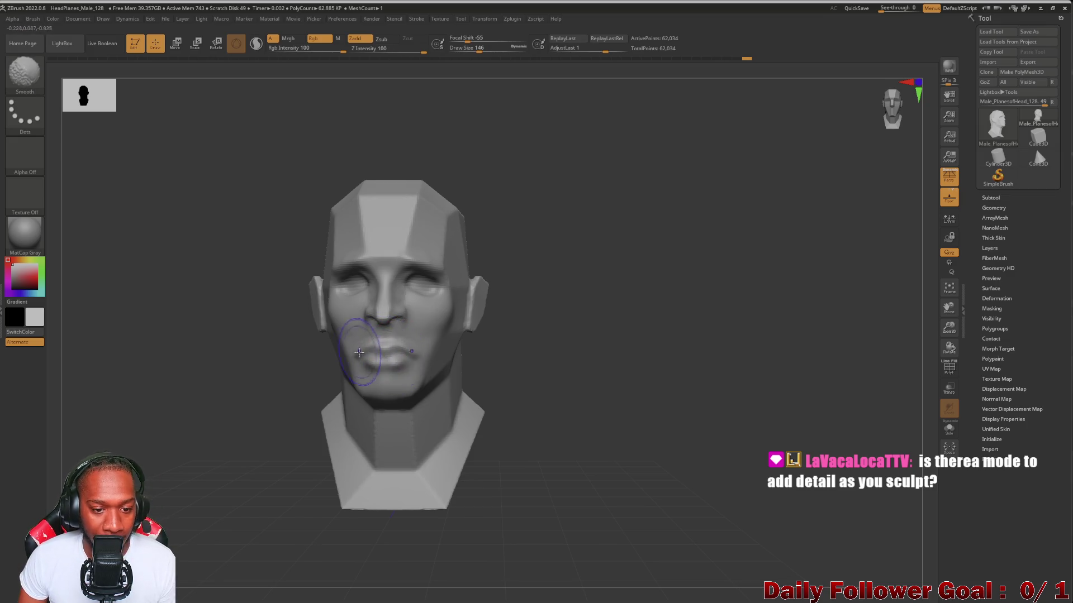
{"action": "mouse_move", "coordinate": [179, 369]}
{"action": "left_mouse_down"}
{"action": "mouse_move", "coordinate": [106, 379]}
{"action": "mouse_move", "coordinate": [216, 359]}
{"action": "left_mouse_up"}
{"action": "key", "text": "shift"}
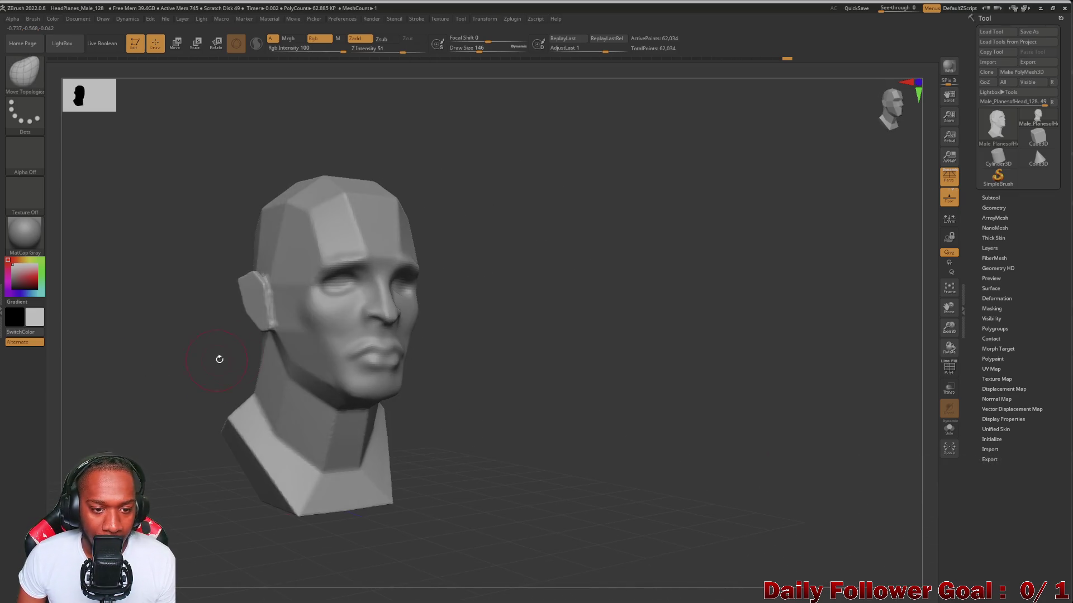
{"action": "left_click_drag", "start_coordinate": [372, 243], "coordinate": [364, 242]}
{"action": "mouse_move", "coordinate": [112, 371]}
{"action": "left_mouse_down"}
{"action": "mouse_move", "coordinate": [173, 341]}
{"action": "mouse_move", "coordinate": [117, 371]}
{"action": "mouse_move", "coordinate": [95, 414]}
{"action": "left_mouse_up"}
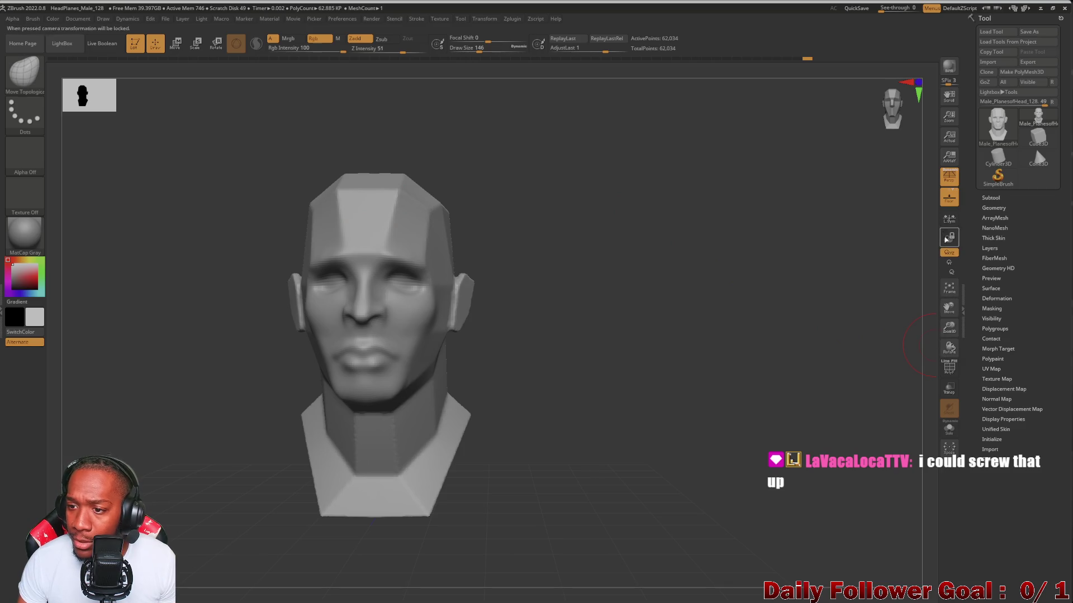
Turn on PolyF to show the purple polygon wireframe on the head
{"action": "left_click", "coordinate": [949, 372]}
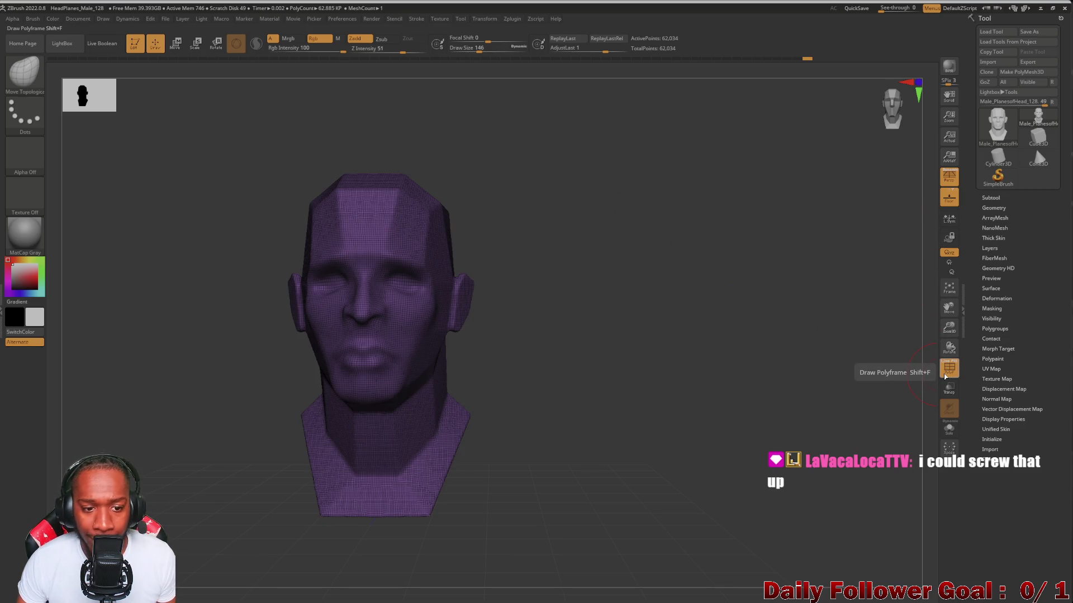
{"action": "mouse_move", "coordinate": [285, 416]}
{"action": "left_mouse_down"}
{"action": "mouse_move", "coordinate": [197, 382]}
{"action": "mouse_move", "coordinate": [191, 363]}
{"action": "mouse_move", "coordinate": [196, 476]}
{"action": "mouse_move", "coordinate": [204, 493]}
{"action": "mouse_move", "coordinate": [228, 479]}
{"action": "left_mouse_up"}
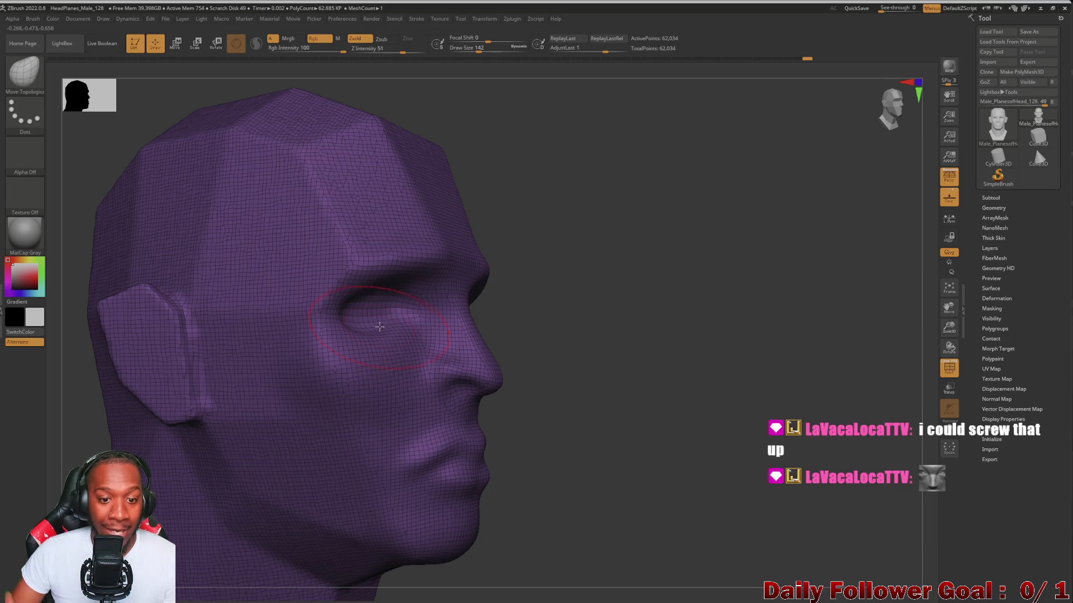
{"action": "mouse_move", "coordinate": [718, 335]}
{"action": "left_mouse_down"}
{"action": "mouse_move", "coordinate": [697, 324]}
{"action": "mouse_move", "coordinate": [187, 371]}
{"action": "mouse_move", "coordinate": [172, 363]}
{"action": "mouse_move", "coordinate": [151, 383]}
{"action": "mouse_move", "coordinate": [168, 373]}
{"action": "left_mouse_up"}
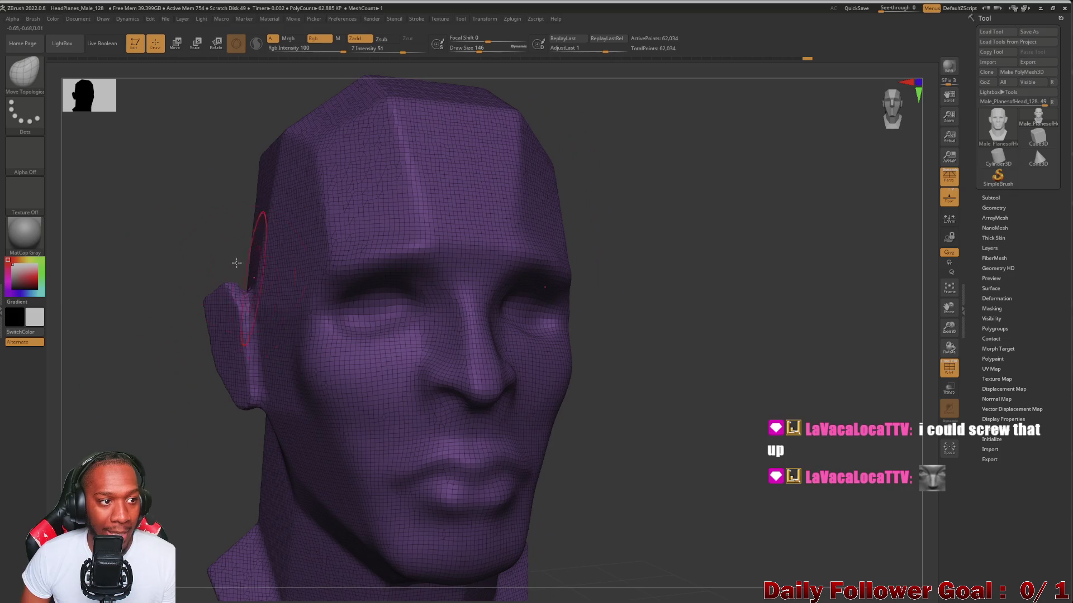
Select the ClayBuildup brush and build the nose into a bulbous lump
{"action": "key", "text": "b"}
{"action": "key", "text": "m"}
{"action": "key", "text": "t"}
{"action": "left_click", "coordinate": [39, 78]}
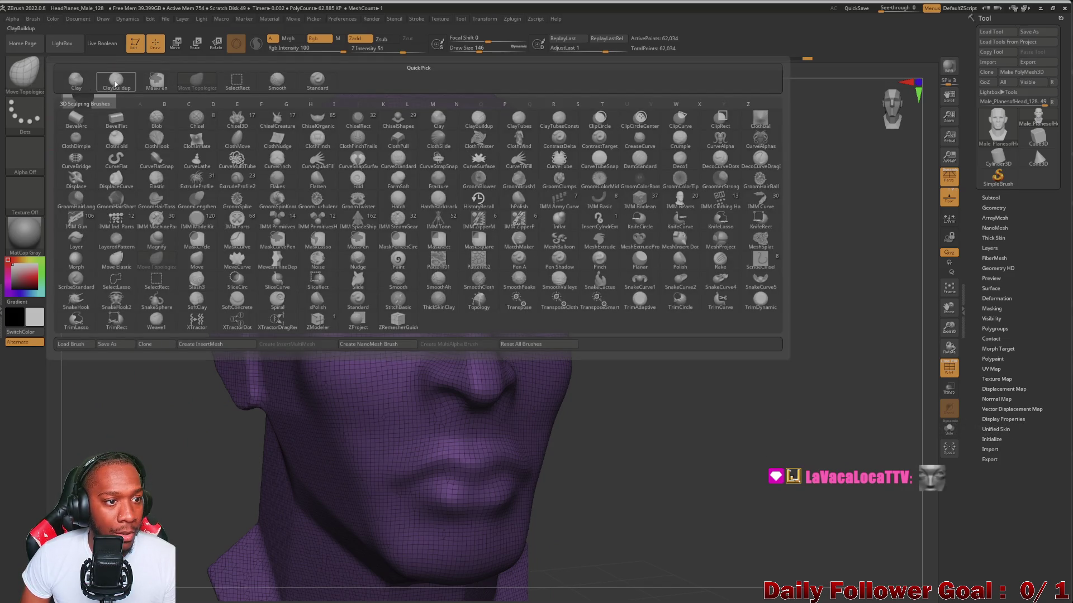
{"action": "left_click", "coordinate": [116, 84]}
{"action": "mouse_move", "coordinate": [469, 380]}
{"action": "left_mouse_down"}
{"action": "mouse_move", "coordinate": [481, 363]}
{"action": "mouse_move", "coordinate": [491, 386]}
{"action": "mouse_move", "coordinate": [498, 366]}
{"action": "left_mouse_up"}
{"action": "mouse_move", "coordinate": [615, 383]}
{"action": "left_mouse_down"}
{"action": "mouse_move", "coordinate": [687, 457]}
{"action": "mouse_move", "coordinate": [654, 417]}
{"action": "mouse_move", "coordinate": [605, 433]}
{"action": "left_mouse_up"}
{"action": "mouse_move", "coordinate": [467, 384]}
{"action": "left_mouse_down"}
{"action": "mouse_move", "coordinate": [472, 373]}
{"action": "mouse_move", "coordinate": [453, 371]}
{"action": "mouse_move", "coordinate": [477, 390]}
{"action": "mouse_move", "coordinate": [447, 391]}
{"action": "left_mouse_up"}
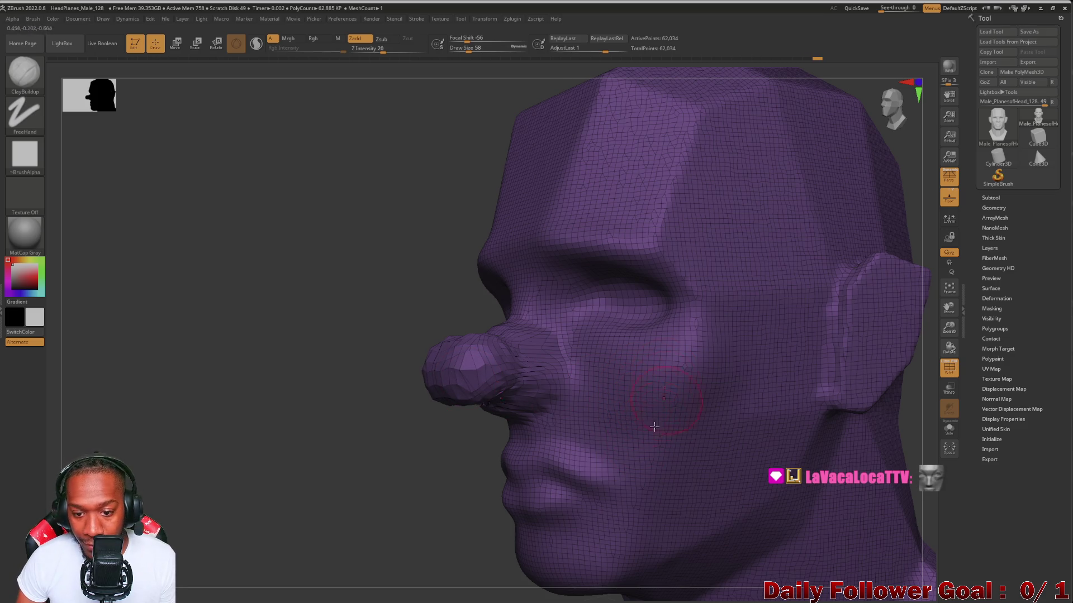
Check the nose from several angles and add small clay marks under its tip
{"action": "mouse_move", "coordinate": [335, 352]}
{"action": "left_mouse_down"}
{"action": "mouse_move", "coordinate": [180, 427]}
{"action": "mouse_move", "coordinate": [252, 418]}
{"action": "left_mouse_up"}
{"action": "mouse_move", "coordinate": [313, 436]}
{"action": "left_mouse_down"}
{"action": "mouse_move", "coordinate": [222, 471]}
{"action": "mouse_move", "coordinate": [342, 359]}
{"action": "mouse_move", "coordinate": [324, 313]}
{"action": "mouse_move", "coordinate": [418, 237]}
{"action": "mouse_move", "coordinate": [559, 458]}
{"action": "mouse_move", "coordinate": [189, 330]}
{"action": "mouse_move", "coordinate": [184, 378]}
{"action": "mouse_move", "coordinate": [162, 376]}
{"action": "mouse_move", "coordinate": [520, 388]}
{"action": "mouse_move", "coordinate": [562, 402]}
{"action": "mouse_move", "coordinate": [531, 414]}
{"action": "mouse_move", "coordinate": [436, 371]}
{"action": "left_mouse_up"}
{"action": "mouse_move", "coordinate": [224, 425]}
{"action": "left_mouse_down"}
{"action": "mouse_move", "coordinate": [168, 438]}
{"action": "mouse_move", "coordinate": [306, 376]}
{"action": "left_mouse_up"}
{"action": "mouse_move", "coordinate": [167, 413]}
{"action": "left_mouse_down"}
{"action": "mouse_move", "coordinate": [137, 408]}
{"action": "mouse_move", "coordinate": [471, 354]}
{"action": "left_mouse_up"}
{"action": "mouse_move", "coordinate": [373, 385]}
{"action": "left_mouse_down"}
{"action": "mouse_move", "coordinate": [223, 421]}
{"action": "mouse_move", "coordinate": [233, 434]}
{"action": "mouse_move", "coordinate": [235, 421]}
{"action": "mouse_move", "coordinate": [228, 437]}
{"action": "mouse_move", "coordinate": [259, 403]}
{"action": "mouse_move", "coordinate": [455, 356]}
{"action": "left_mouse_up"}
{"action": "mouse_move", "coordinate": [616, 300]}
{"action": "left_mouse_down"}
{"action": "mouse_move", "coordinate": [587, 376]}
{"action": "mouse_move", "coordinate": [203, 448]}
{"action": "mouse_move", "coordinate": [154, 436]}
{"action": "mouse_move", "coordinate": [260, 406]}
{"action": "left_mouse_up"}
{"action": "mouse_move", "coordinate": [285, 352]}
{"action": "left_mouse_down"}
{"action": "mouse_move", "coordinate": [187, 407]}
{"action": "mouse_move", "coordinate": [389, 289]}
{"action": "left_mouse_up"}
{"action": "mouse_move", "coordinate": [367, 406]}
{"action": "left_mouse_down"}
{"action": "mouse_move", "coordinate": [259, 417]}
{"action": "mouse_move", "coordinate": [273, 407]}
{"action": "mouse_move", "coordinate": [270, 364]}
{"action": "mouse_move", "coordinate": [464, 396]}
{"action": "mouse_move", "coordinate": [475, 407]}
{"action": "mouse_move", "coordinate": [464, 409]}
{"action": "left_mouse_up"}
{"action": "mouse_move", "coordinate": [346, 425]}
{"action": "left_mouse_down"}
{"action": "mouse_move", "coordinate": [213, 441]}
{"action": "mouse_move", "coordinate": [229, 414]}
{"action": "left_mouse_up"}
{"action": "mouse_move", "coordinate": [317, 529]}
{"action": "left_mouse_down"}
{"action": "mouse_move", "coordinate": [225, 340]}
{"action": "mouse_move", "coordinate": [191, 362]}
{"action": "mouse_move", "coordinate": [143, 371]}
{"action": "mouse_move", "coordinate": [486, 378]}
{"action": "left_mouse_up"}
{"action": "scroll", "coordinate": [438, 350], "scroll_direction": "up", "scroll_amount": 3}
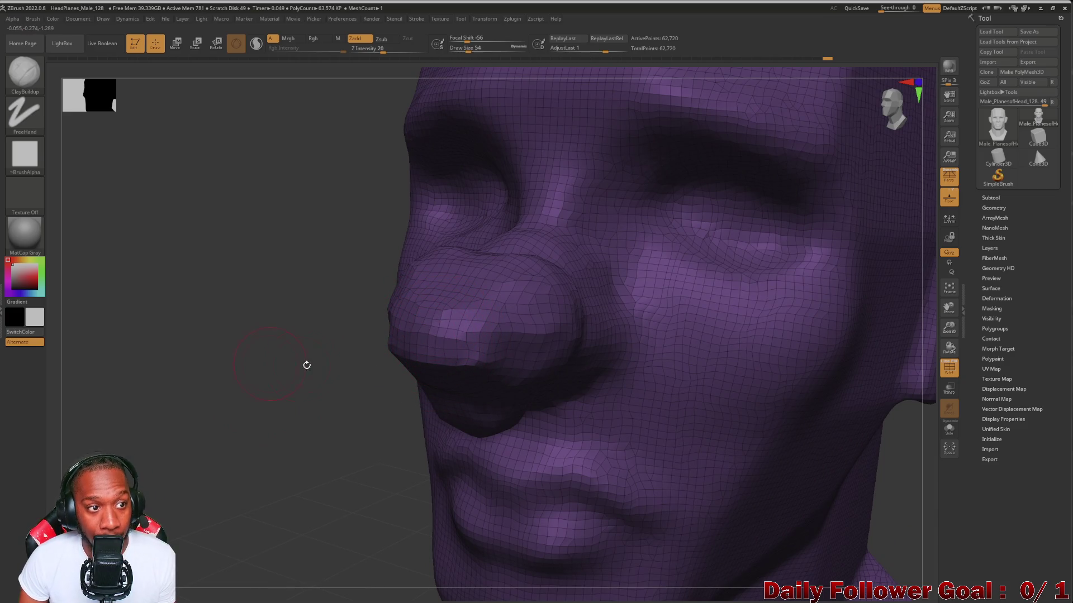
Pull the nose tip out into a long snout in side profile
{"action": "mouse_move", "coordinate": [318, 351]}
{"action": "left_mouse_down"}
{"action": "mouse_move", "coordinate": [259, 376]}
{"action": "mouse_move", "coordinate": [294, 378]}
{"action": "mouse_move", "coordinate": [217, 381]}
{"action": "left_mouse_up"}
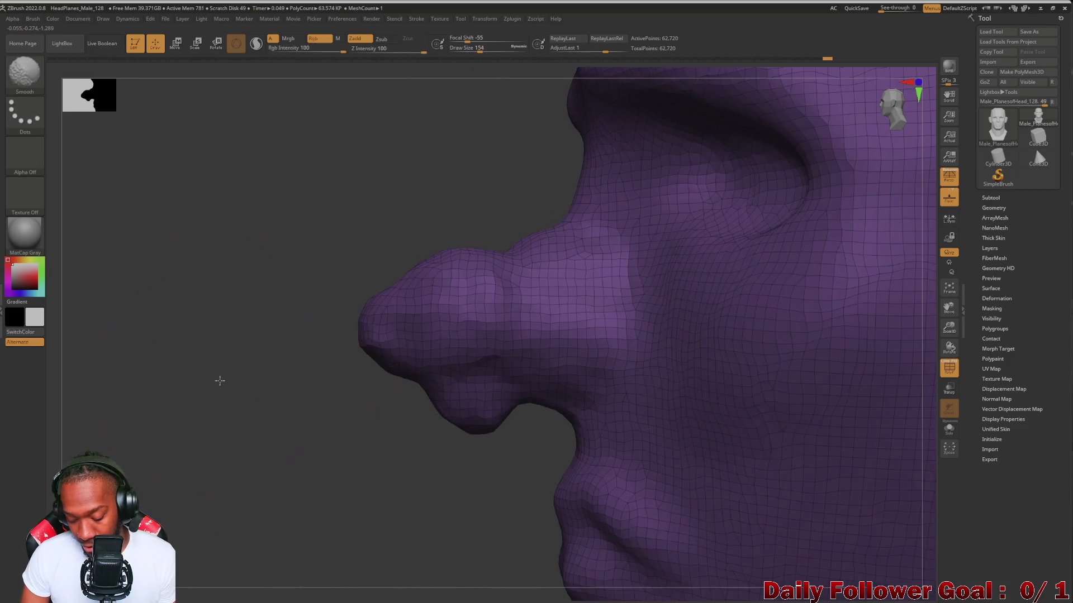
{"action": "mouse_move", "coordinate": [230, 418]}
{"action": "left_mouse_down"}
{"action": "mouse_move", "coordinate": [229, 362]}
{"action": "mouse_move", "coordinate": [237, 390]}
{"action": "left_mouse_up"}
{"action": "left_click_drag", "start_coordinate": [432, 364], "coordinate": [353, 314]}
{"action": "left_click_drag", "start_coordinate": [246, 380], "coordinate": [219, 384]}
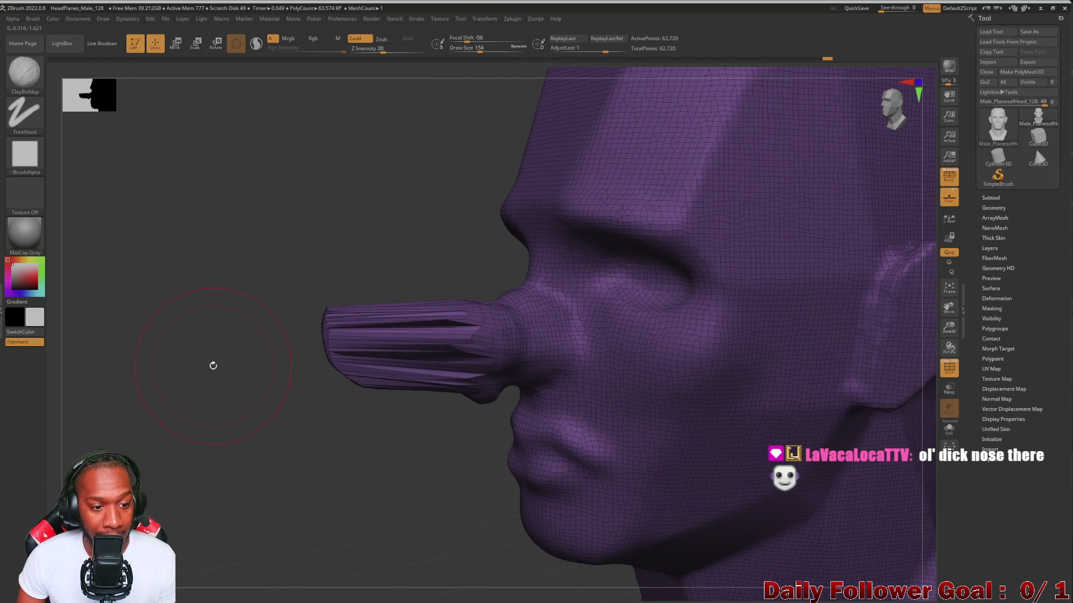
DynaMesh the stretched nose to rebuild its mesh evenly and check both profiles
{"action": "mouse_move", "coordinate": [172, 342]}
{"action": "left_mouse_down"}
{"action": "mouse_move", "coordinate": [234, 491]}
{"action": "mouse_move", "coordinate": [220, 423]}
{"action": "mouse_move", "coordinate": [196, 413]}
{"action": "left_mouse_up"}
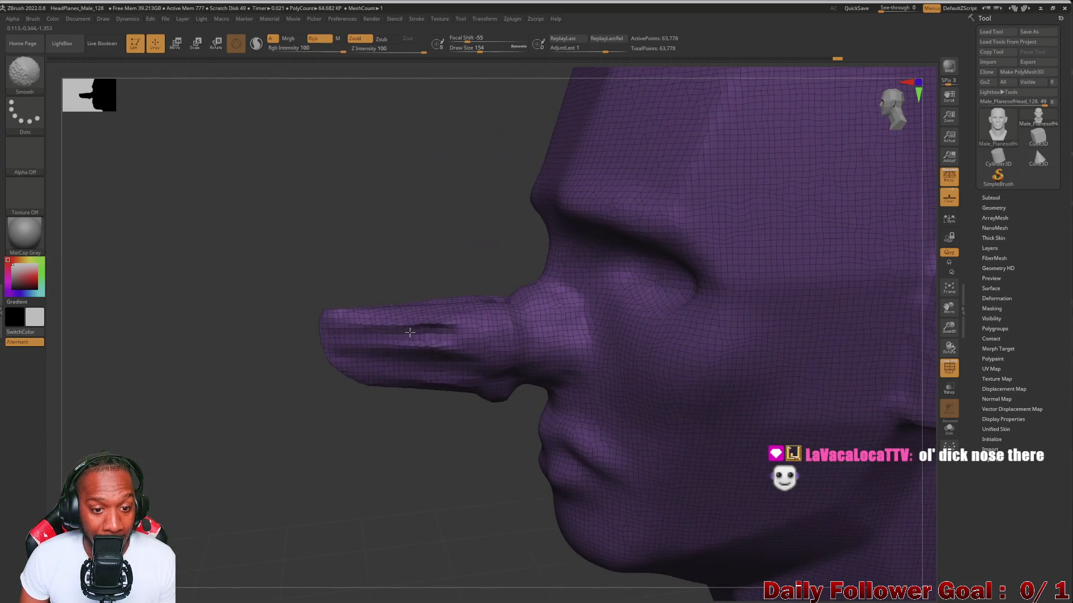
{"action": "mouse_move", "coordinate": [278, 348]}
{"action": "left_mouse_down"}
{"action": "mouse_move", "coordinate": [256, 400]}
{"action": "mouse_move", "coordinate": [334, 328]}
{"action": "left_mouse_up"}
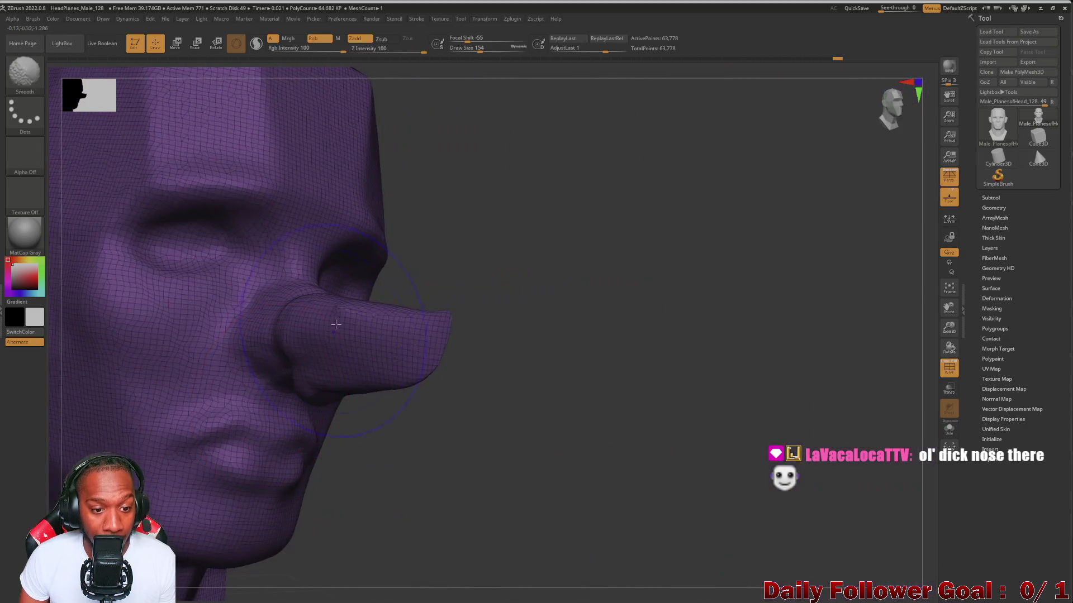
{"action": "left_click_drag", "start_coordinate": [548, 374], "coordinate": [265, 405]}
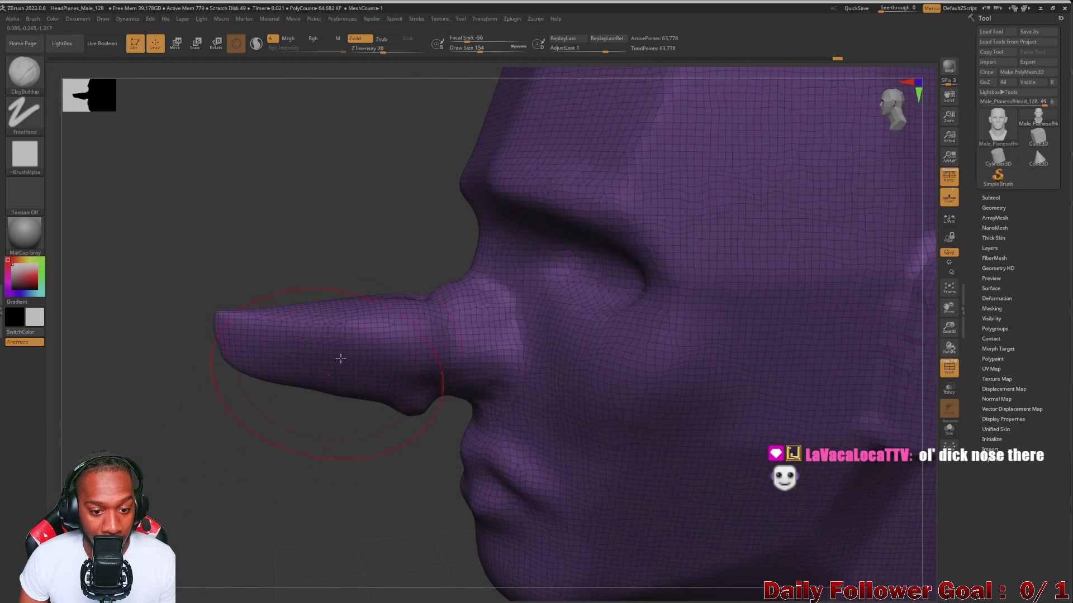
{"action": "mouse_move", "coordinate": [449, 316]}
{"action": "left_mouse_down"}
{"action": "mouse_move", "coordinate": [196, 270]}
{"action": "mouse_move", "coordinate": [277, 266]}
{"action": "mouse_move", "coordinate": [313, 300]}
{"action": "mouse_move", "coordinate": [512, 220]}
{"action": "mouse_move", "coordinate": [498, 136]}
{"action": "mouse_move", "coordinate": [391, 335]}
{"action": "mouse_move", "coordinate": [333, 398]}
{"action": "mouse_move", "coordinate": [335, 447]}
{"action": "mouse_move", "coordinate": [383, 445]}
{"action": "mouse_move", "coordinate": [199, 433]}
{"action": "mouse_move", "coordinate": [185, 400]}
{"action": "mouse_move", "coordinate": [169, 429]}
{"action": "mouse_move", "coordinate": [271, 448]}
{"action": "mouse_move", "coordinate": [491, 364]}
{"action": "mouse_move", "coordinate": [462, 469]}
{"action": "mouse_move", "coordinate": [498, 416]}
{"action": "mouse_move", "coordinate": [204, 419]}
{"action": "mouse_move", "coordinate": [204, 431]}
{"action": "left_mouse_up"}
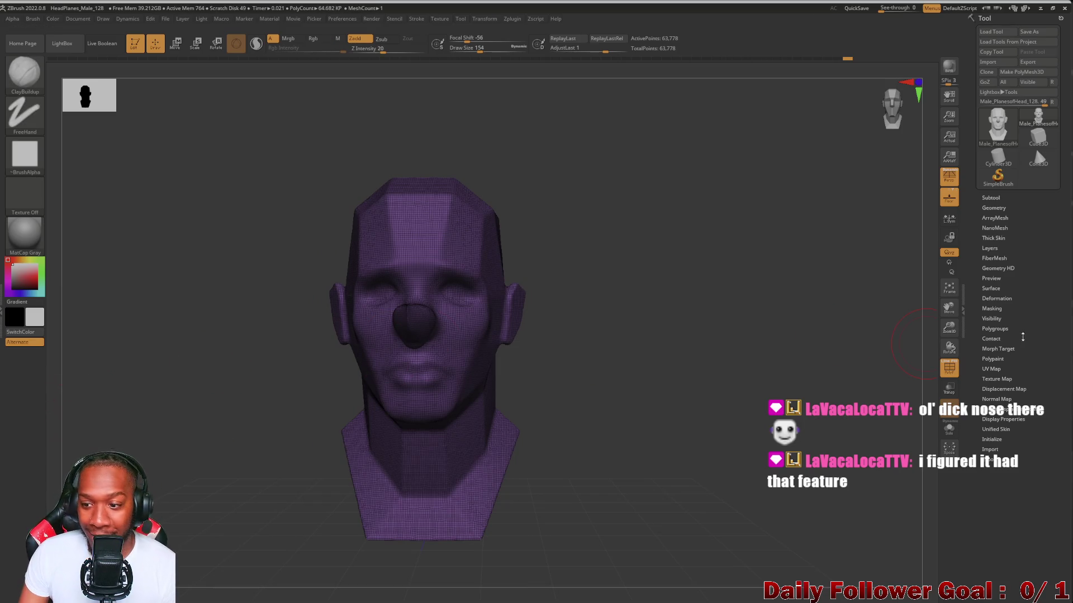
Turn off PolyF and orbit the long-nosed bust to a near-front view
{"action": "left_click", "coordinate": [946, 372]}
{"action": "mouse_move", "coordinate": [861, 369]}
{"action": "left_mouse_down"}
{"action": "mouse_move", "coordinate": [592, 363]}
{"action": "mouse_move", "coordinate": [686, 364]}
{"action": "left_mouse_up"}
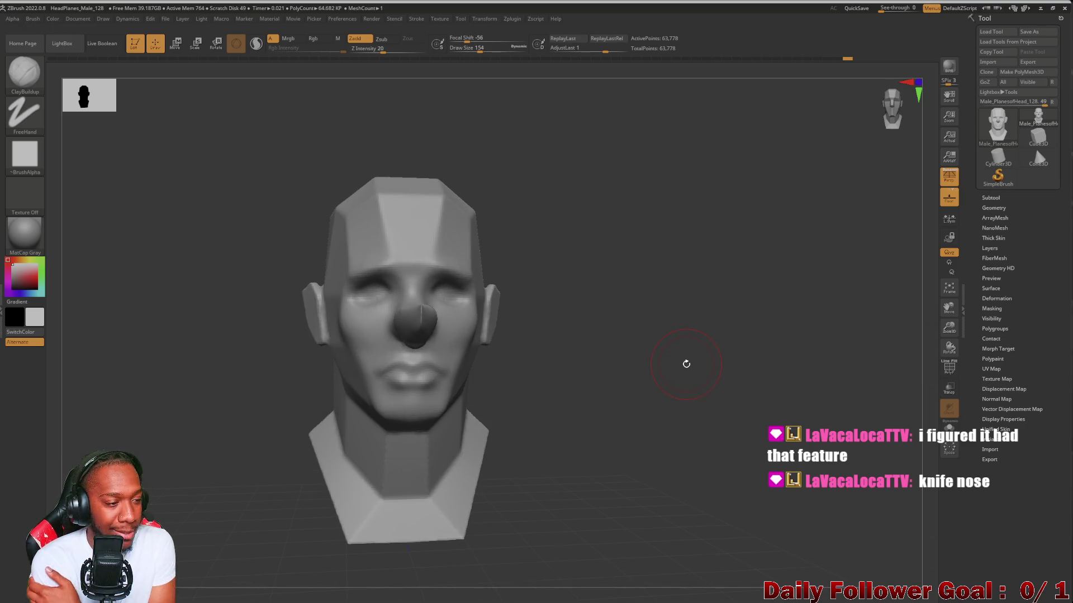